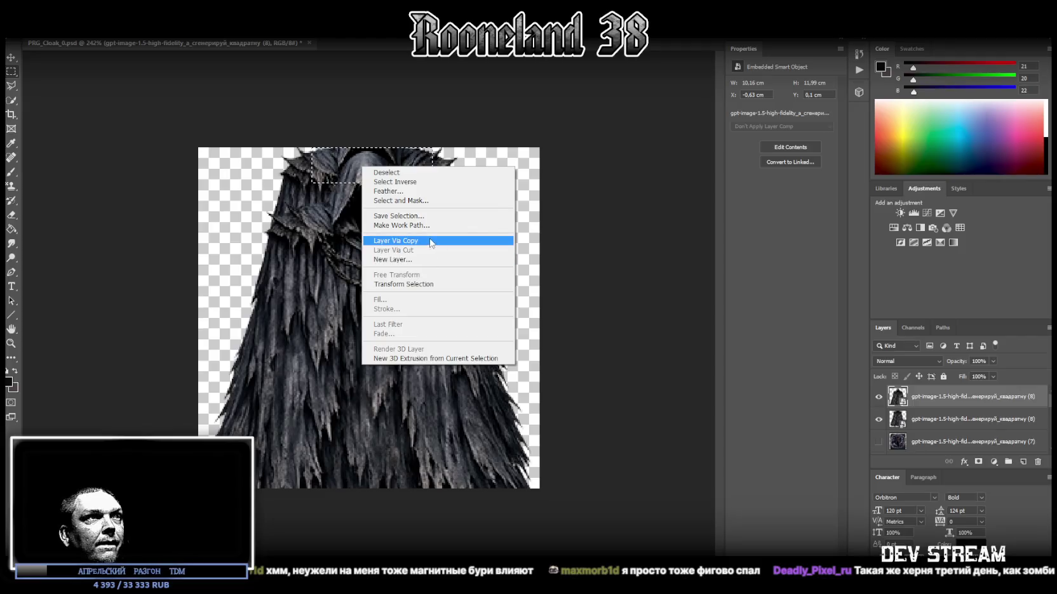
# Step: Copy the hood selection to its own layer, flip it horizontally and centre it on the cloak
pyautogui.click(944, 423)
pyautogui.click(878, 441)
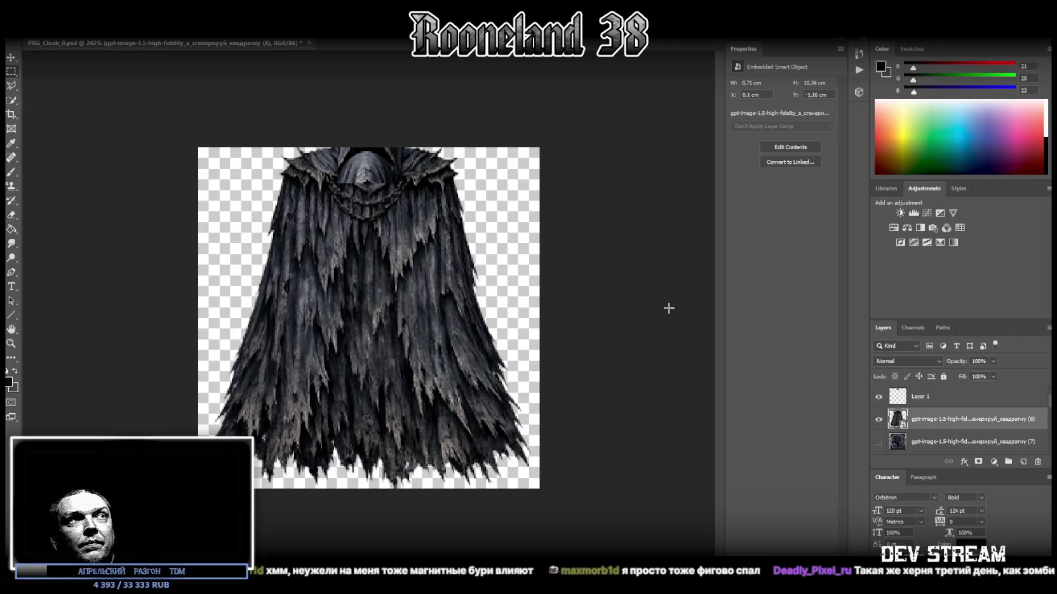
pyautogui.hotkey('ctrl', 't')
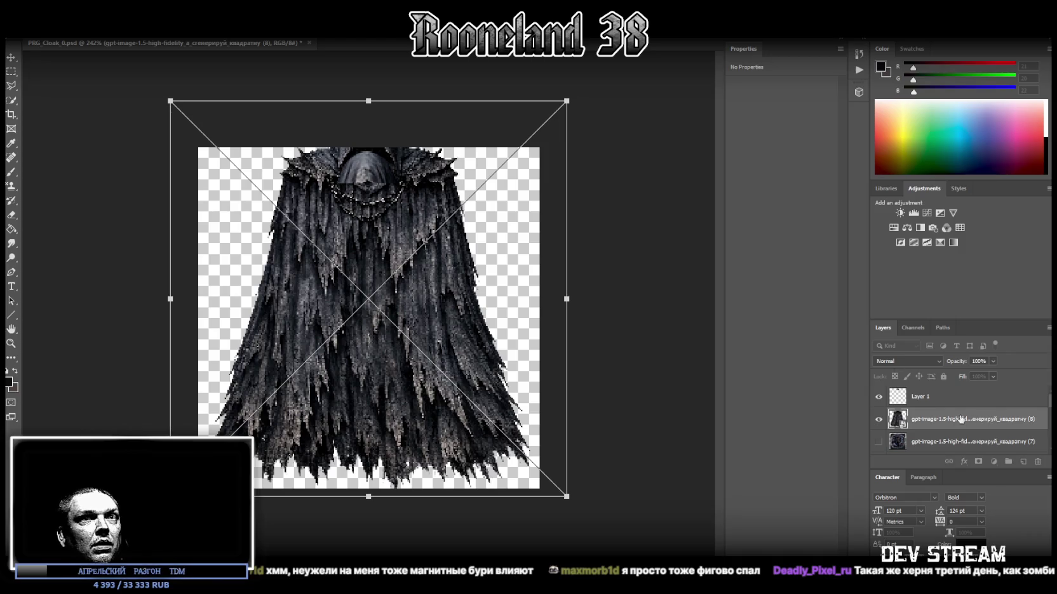
pyautogui.click(921, 396)
pyautogui.hotkey('ctrl', 't')
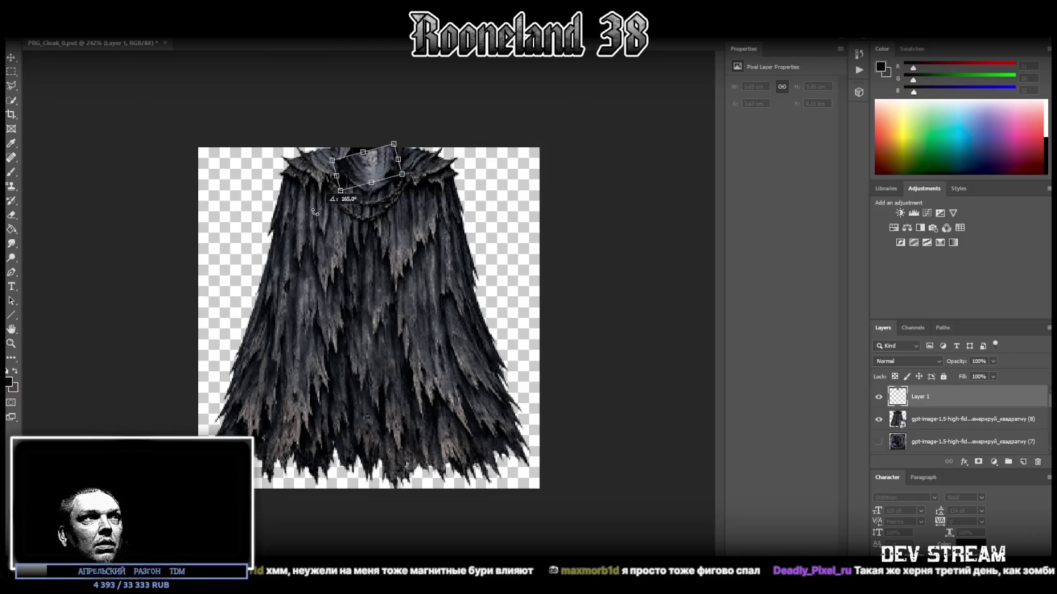
pyautogui.press('Return')
pyautogui.moveTo(376, 164); pyautogui.dragTo(378, 158)
pyautogui.rightClick(374, 161)
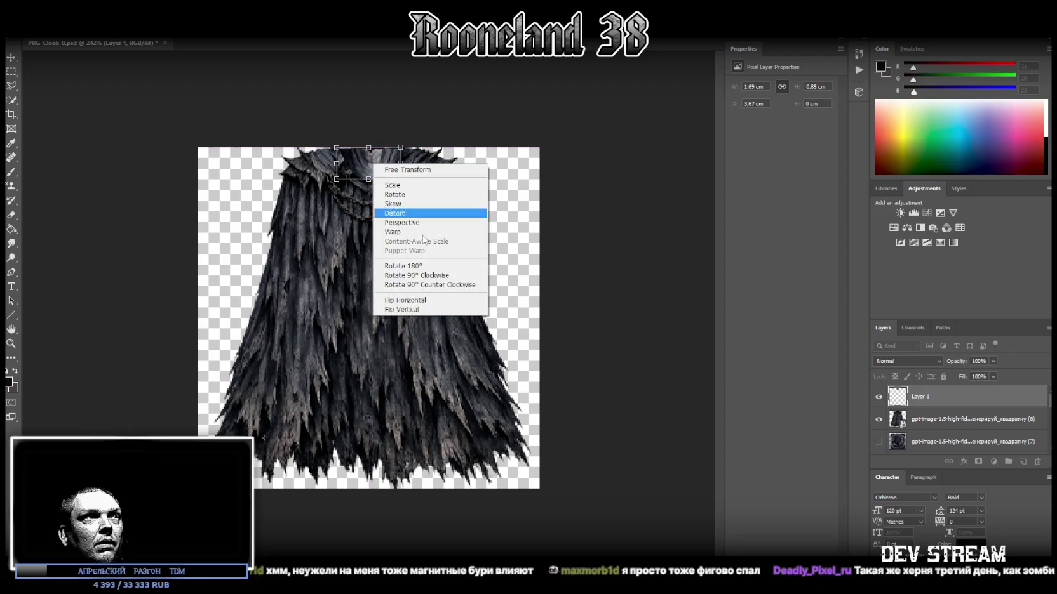
pyautogui.click(452, 300)
pyautogui.press('Return')
pyautogui.moveTo(370, 162); pyautogui.dragTo(370, 167)
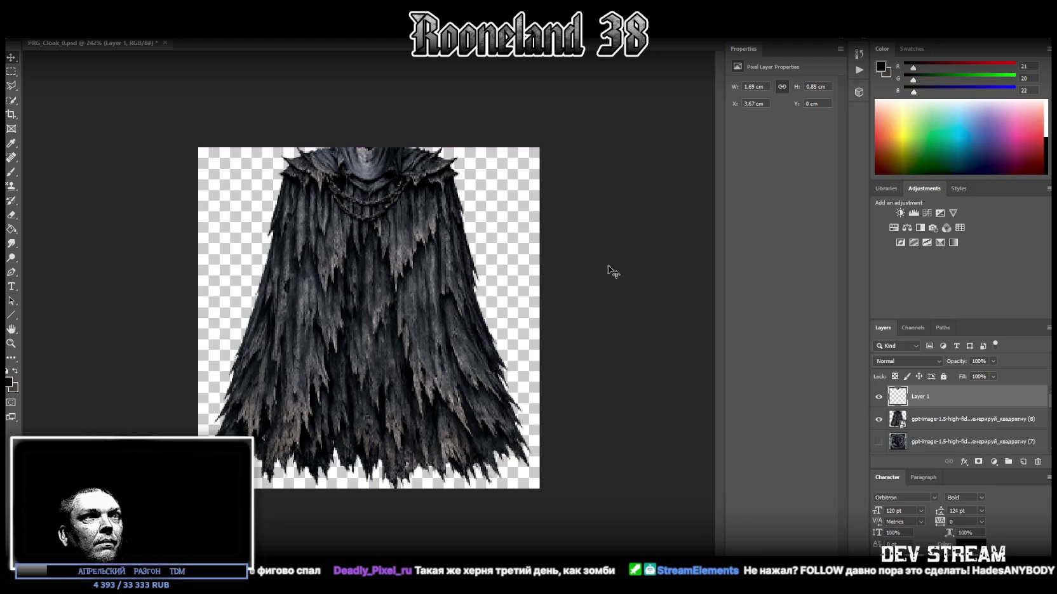
# Step: Convert the hood copy to a smart object and stretch it slightly taller
pyautogui.rightClick(924, 397)
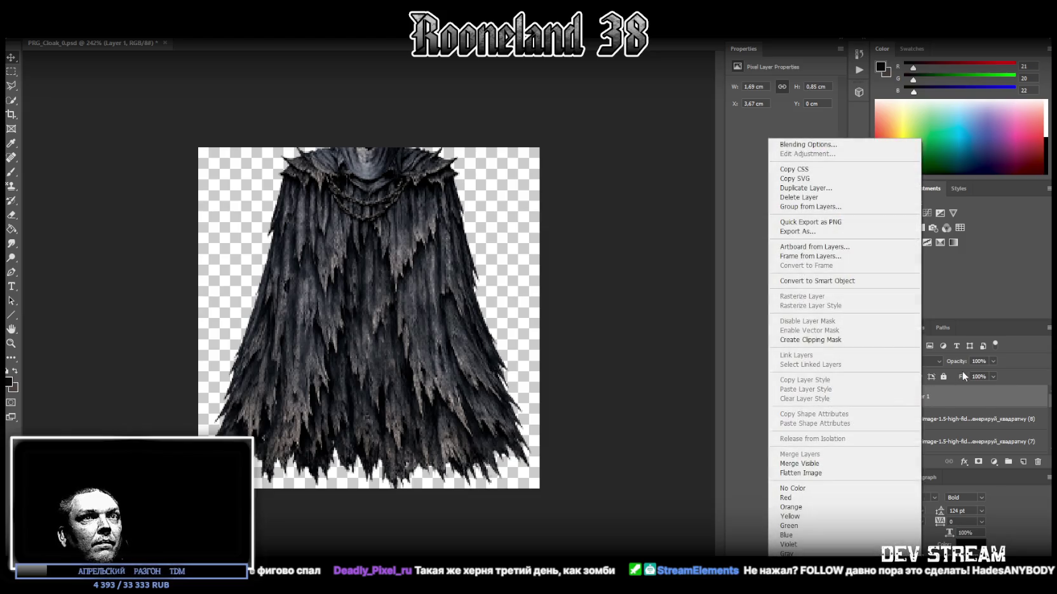
pyautogui.click(840, 280)
pyautogui.hotkey('ctrl', 't')
pyautogui.moveTo(368, 182); pyautogui.dragTo(369, 191)
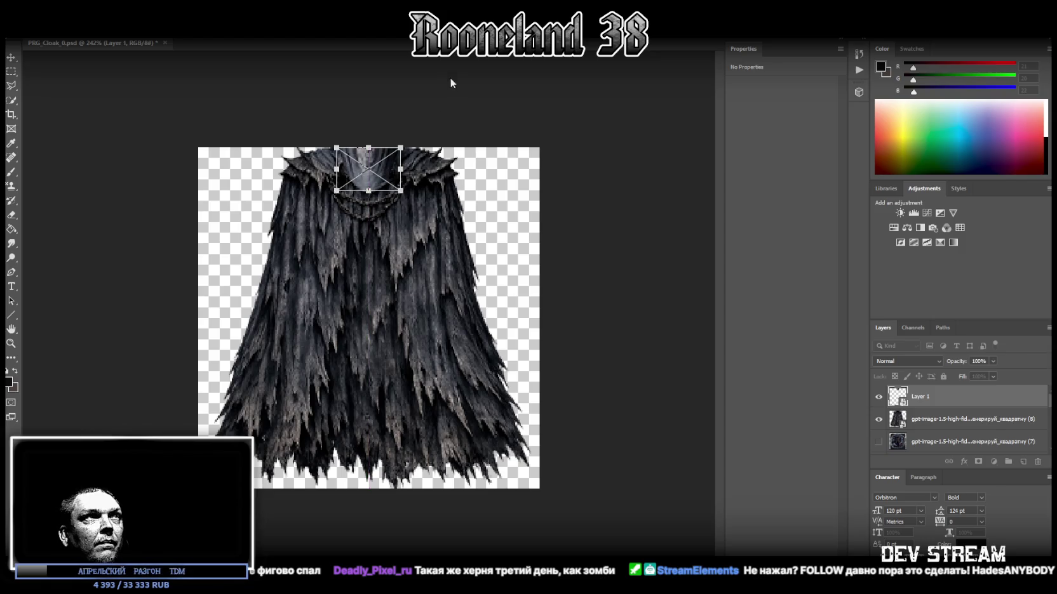
pyautogui.press('Return')
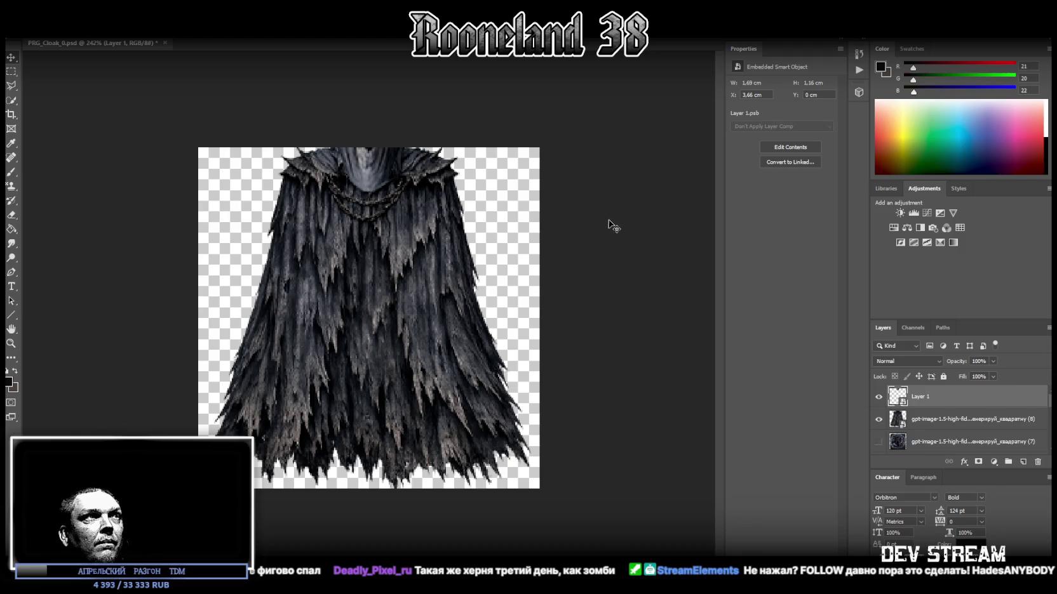
# Step: Merge the hood copy and the dark cloak into a single Layer 1
pyautogui.keyDown('shift'); pyautogui.click(925, 419); pyautogui.keyUp('shift')
pyautogui.rightClick(934, 419)
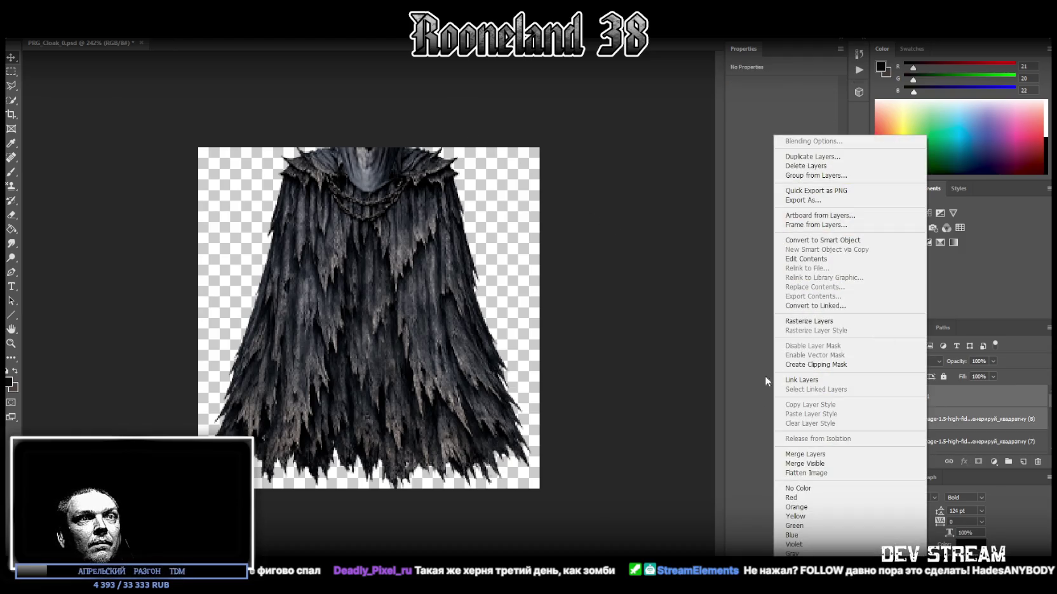
pyautogui.click(803, 455)
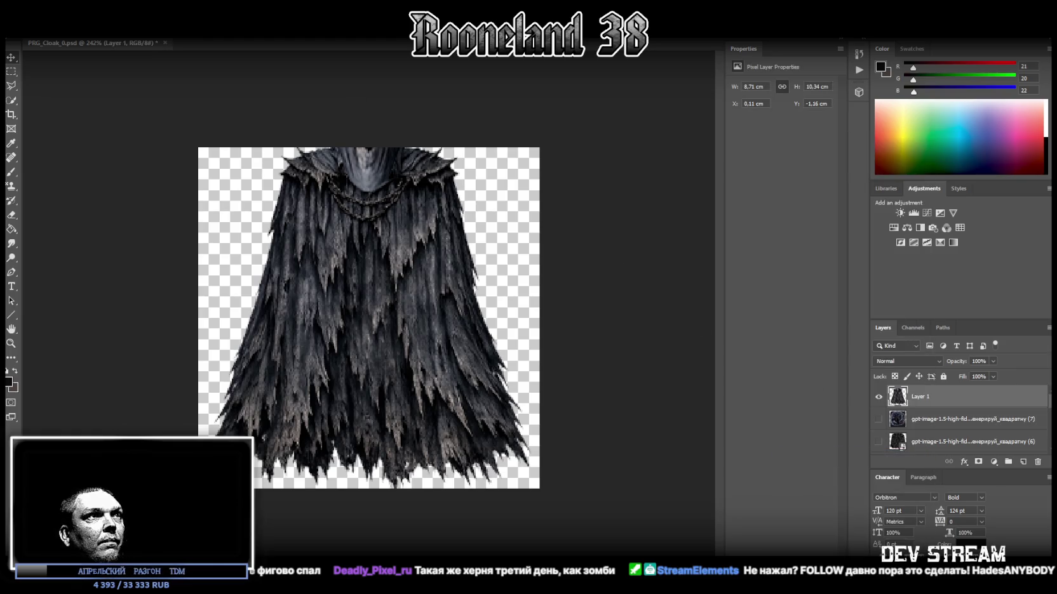
pyautogui.click(31, 9)
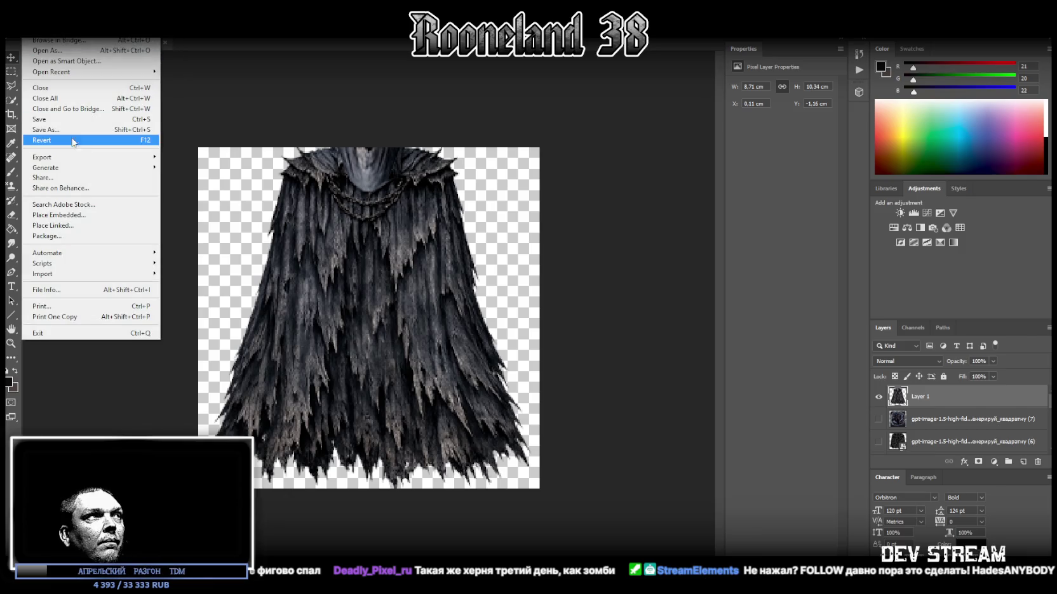
# Step: Commit the placed silver feathered cloak, hide the dark Layer 1 and nudge the feathered cloak upward
pyautogui.click(70, 130)
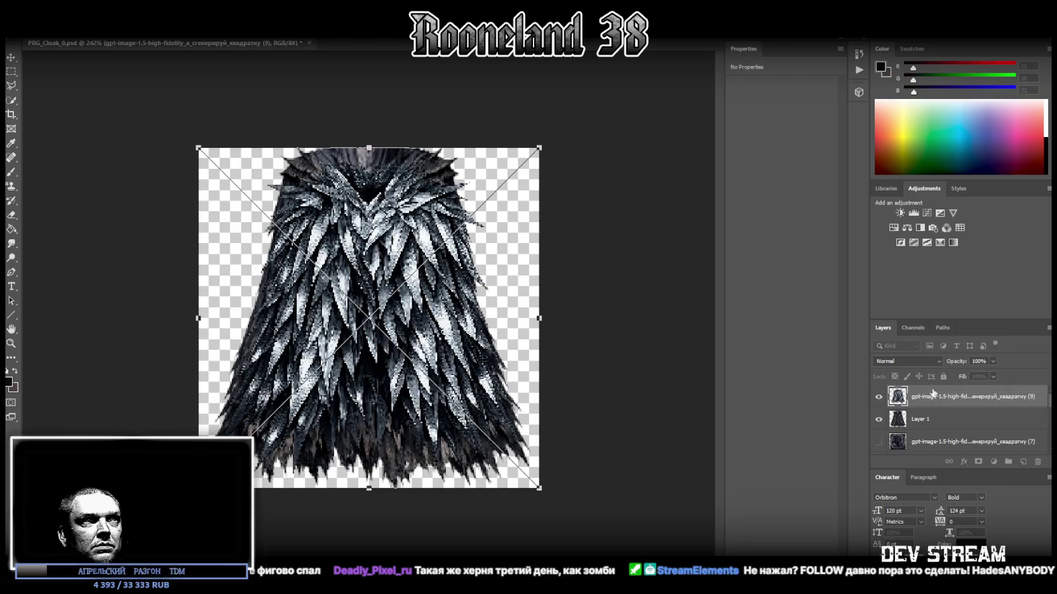
pyautogui.press('Return')
pyautogui.click(878, 419)
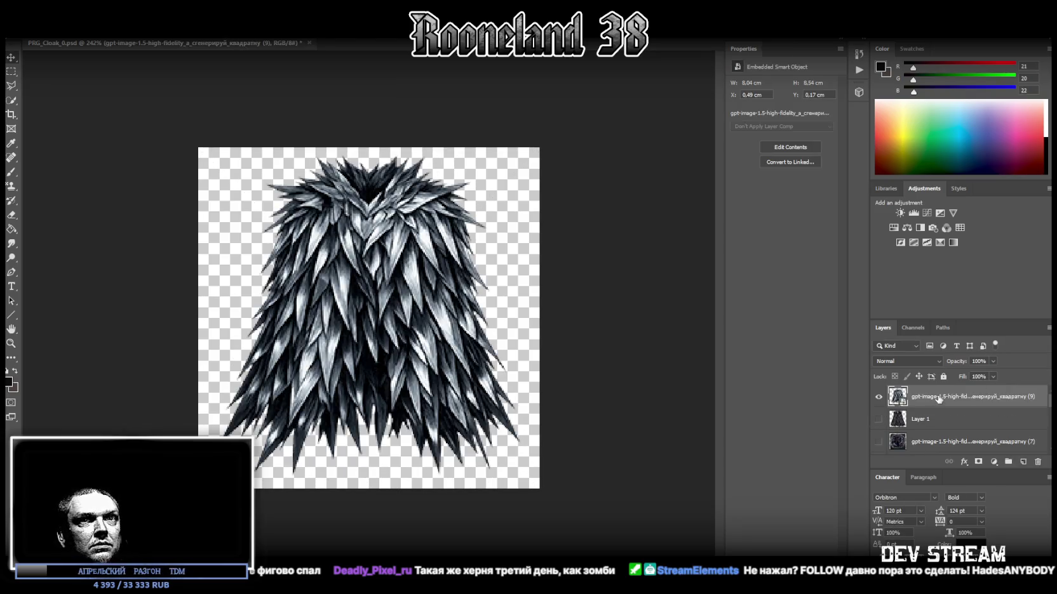
pyautogui.moveTo(394, 276); pyautogui.dragTo(394, 263)
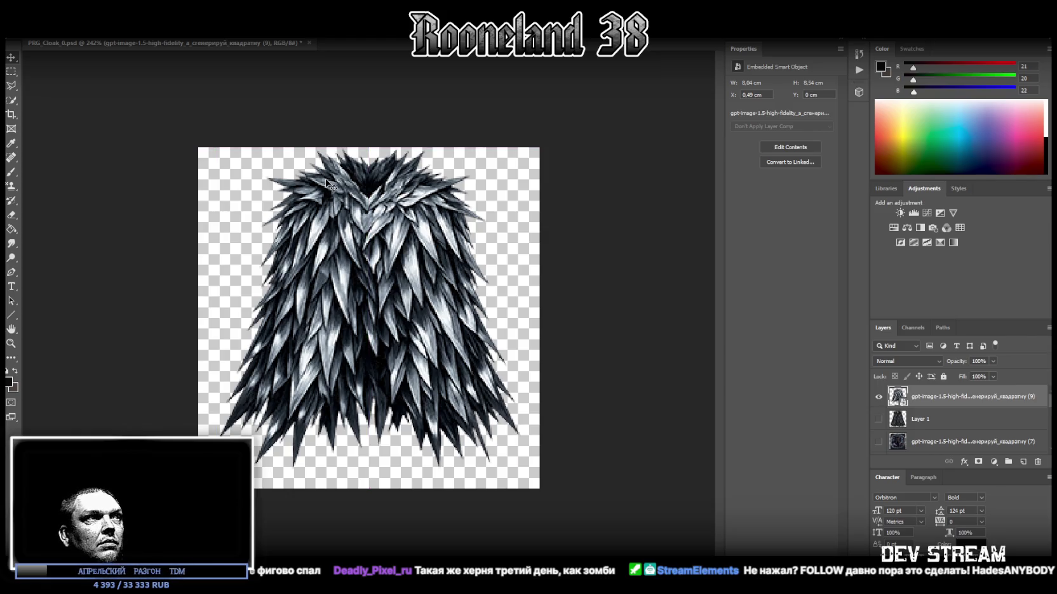
# Step: Save the feathered cloak document as a new file
pyautogui.click(31, 29)
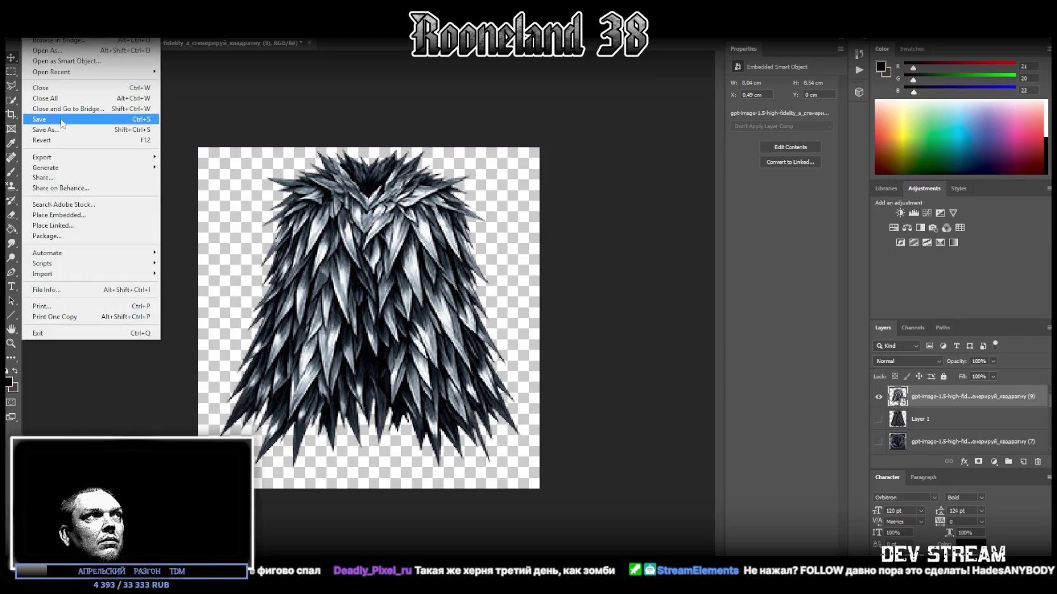
pyautogui.click(64, 130)
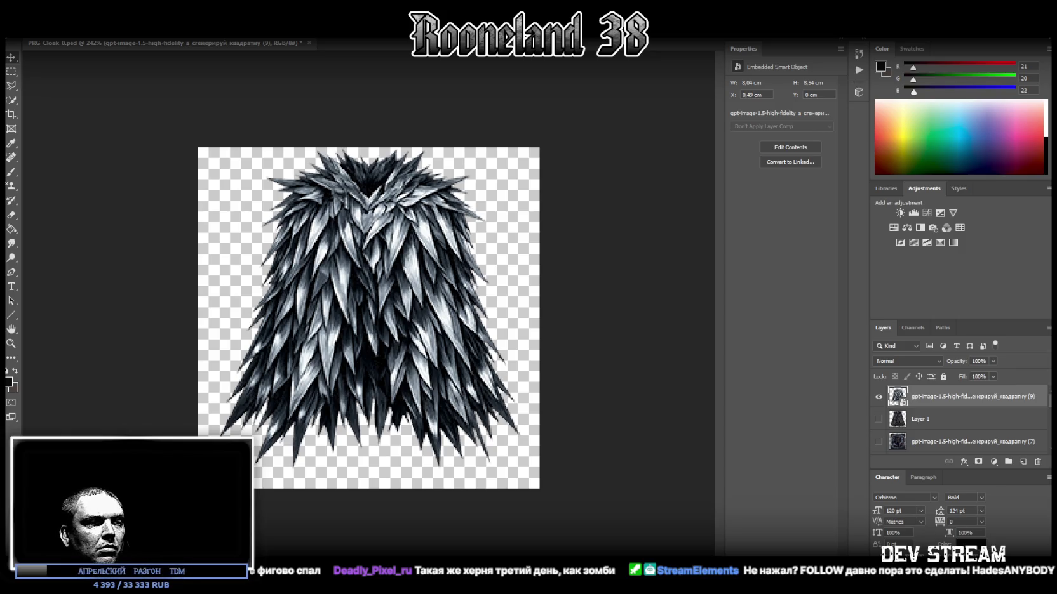
pyautogui.hotkey('ctrl', 's')
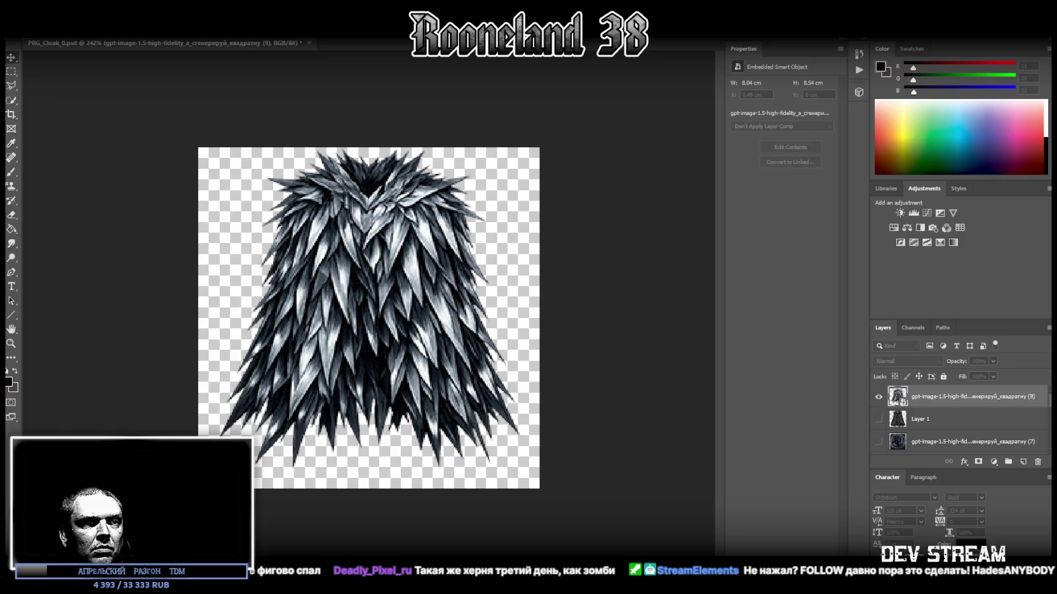
# Step: Hide the feathered cloak and move and stretch the heraldic patchwork cloak to fill the canvas
pyautogui.click(879, 398)
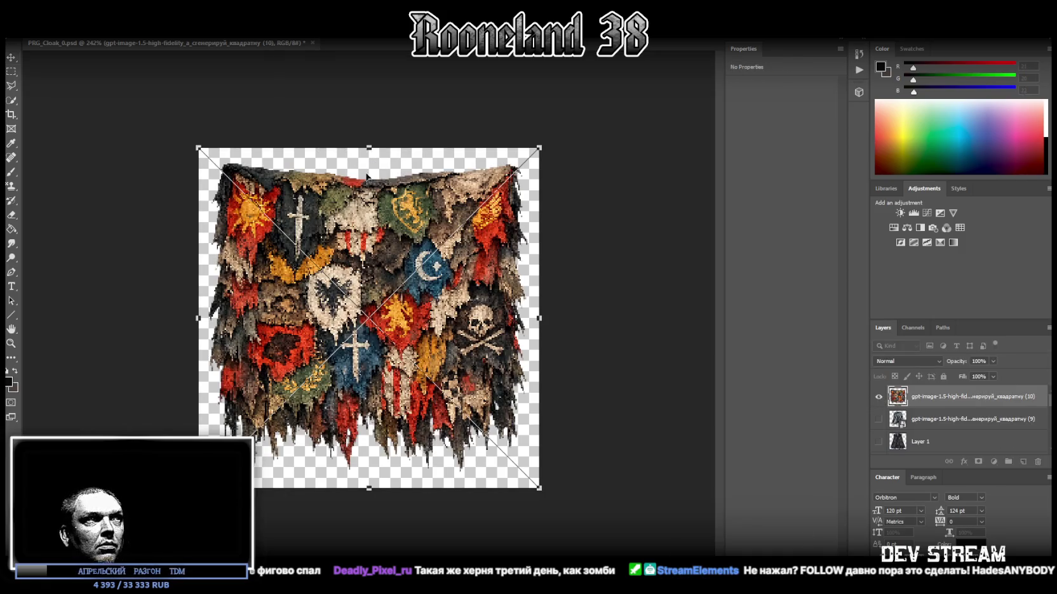
pyautogui.moveTo(364, 199); pyautogui.dragTo(365, 186)
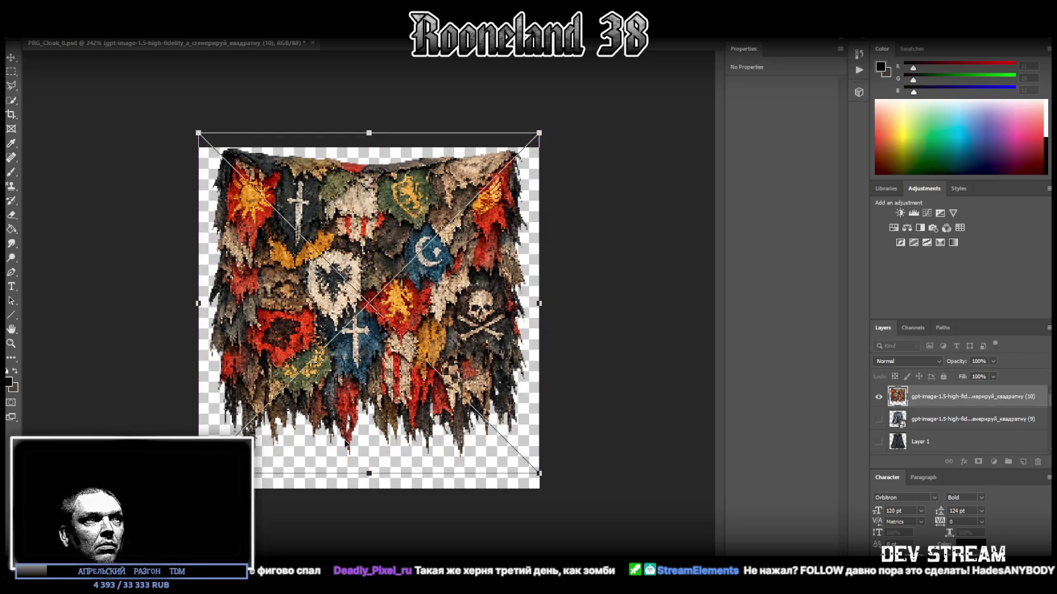
pyautogui.moveTo(369, 473); pyautogui.dragTo(365, 494)
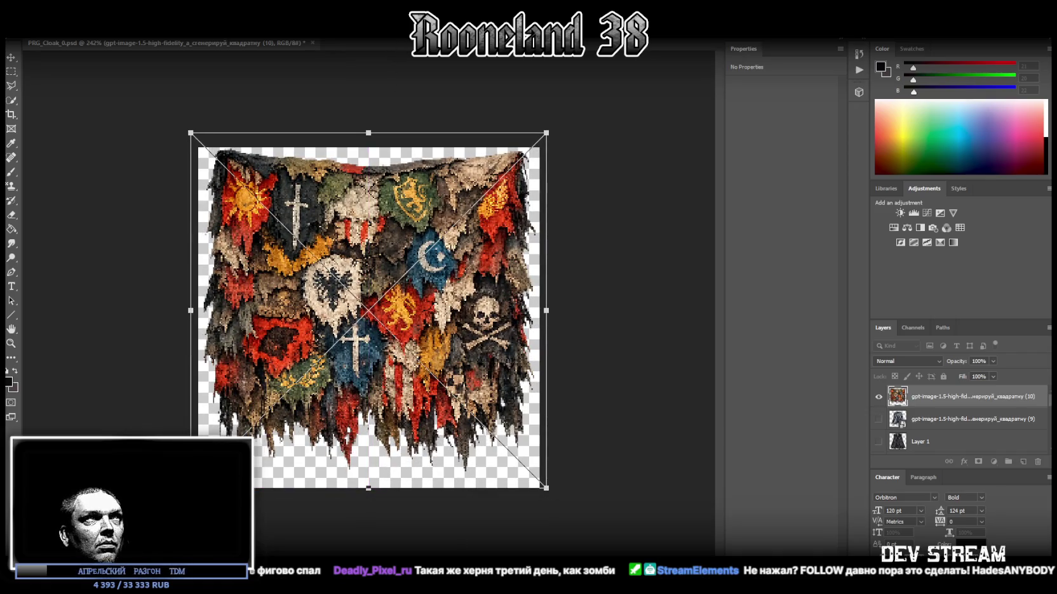
pyautogui.press('Return')
# Step: Save the patchwork banner cloak as a new file and hide its layer
pyautogui.hotkey('alt', 'f')
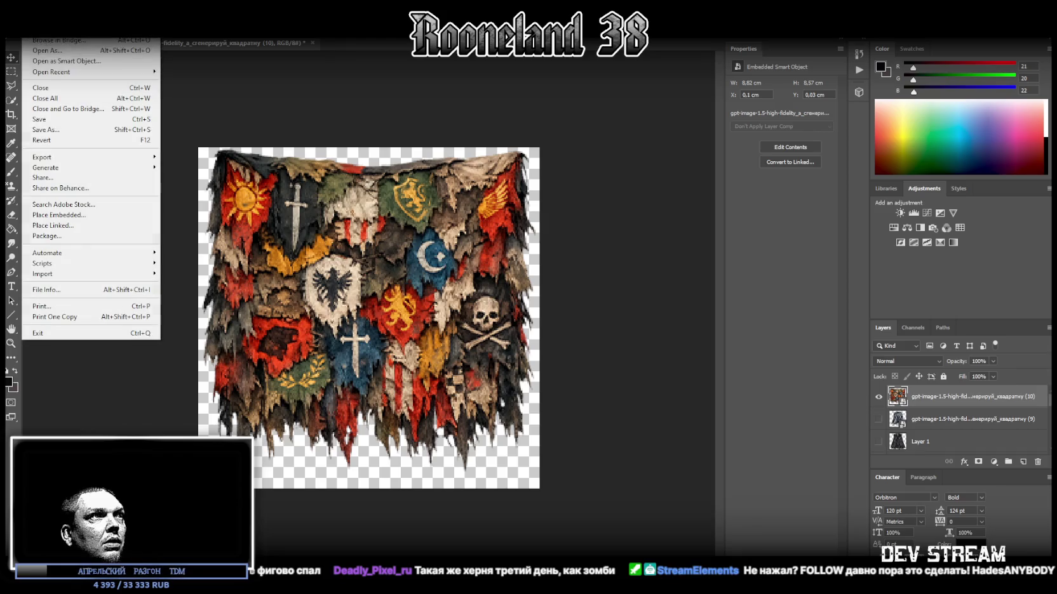
pyautogui.click(59, 130)
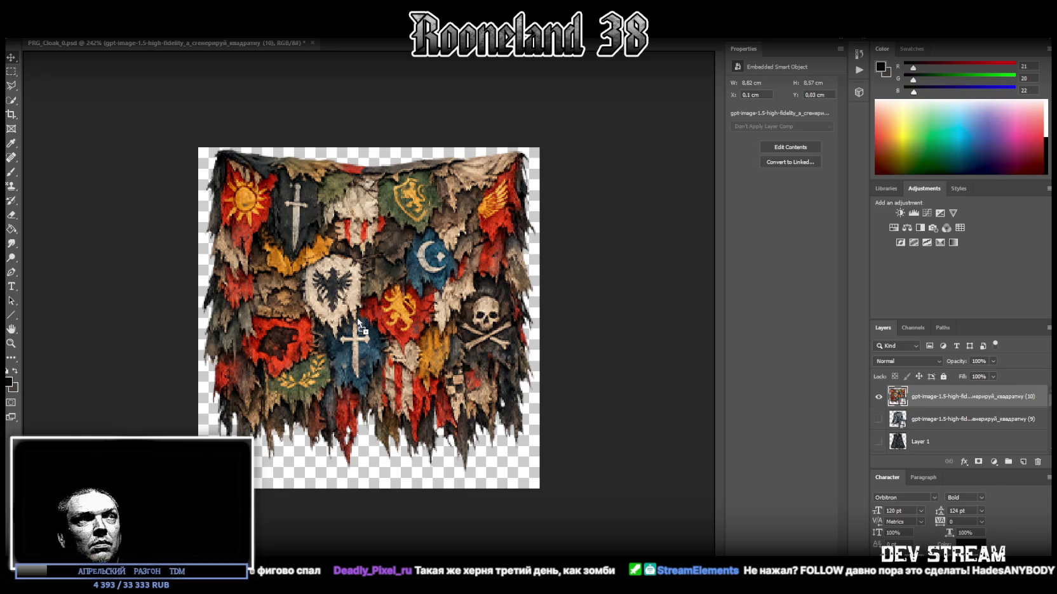
pyautogui.click(880, 418)
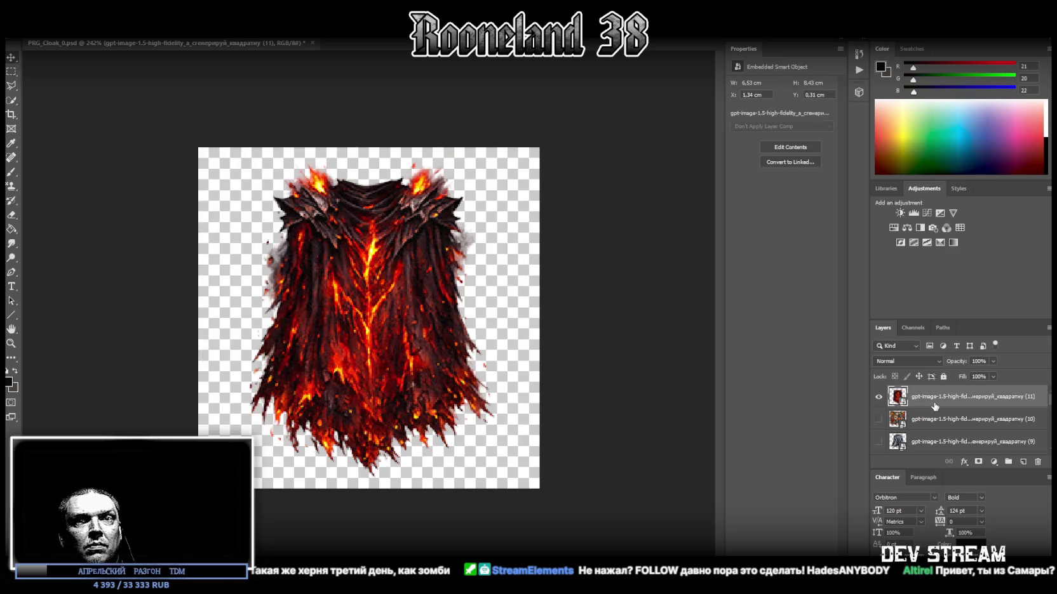
# Step: Enlarge the fiery lava cloak to about 6.99 × 9.03 cm, nearly filling the canvas
pyautogui.hotkey('ctrl', 't')
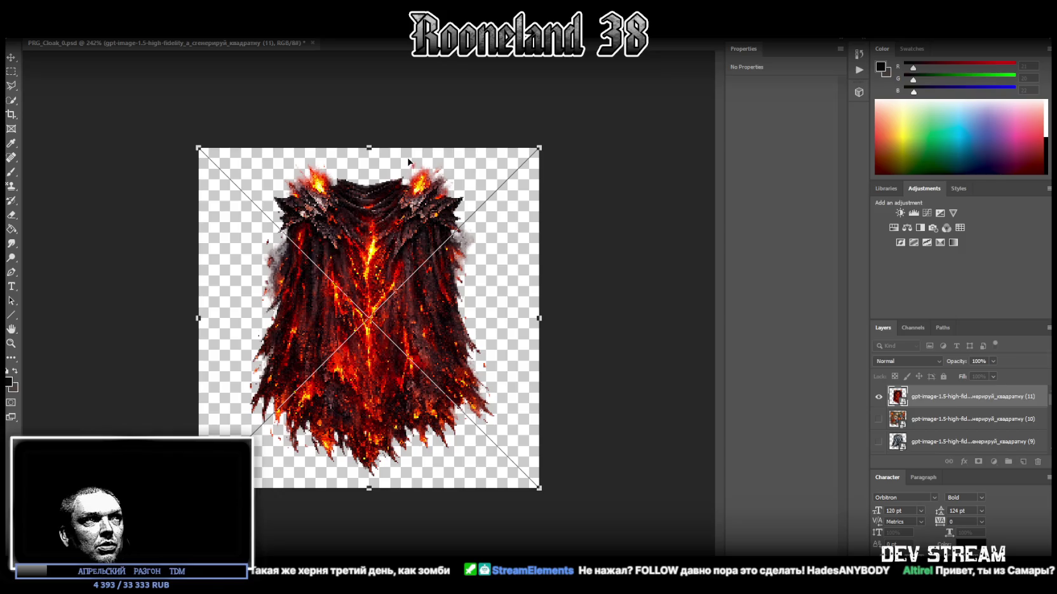
pyautogui.moveTo(368, 147); pyautogui.dragTo(368, 132)
pyautogui.moveTo(368, 488); pyautogui.dragTo(368, 498)
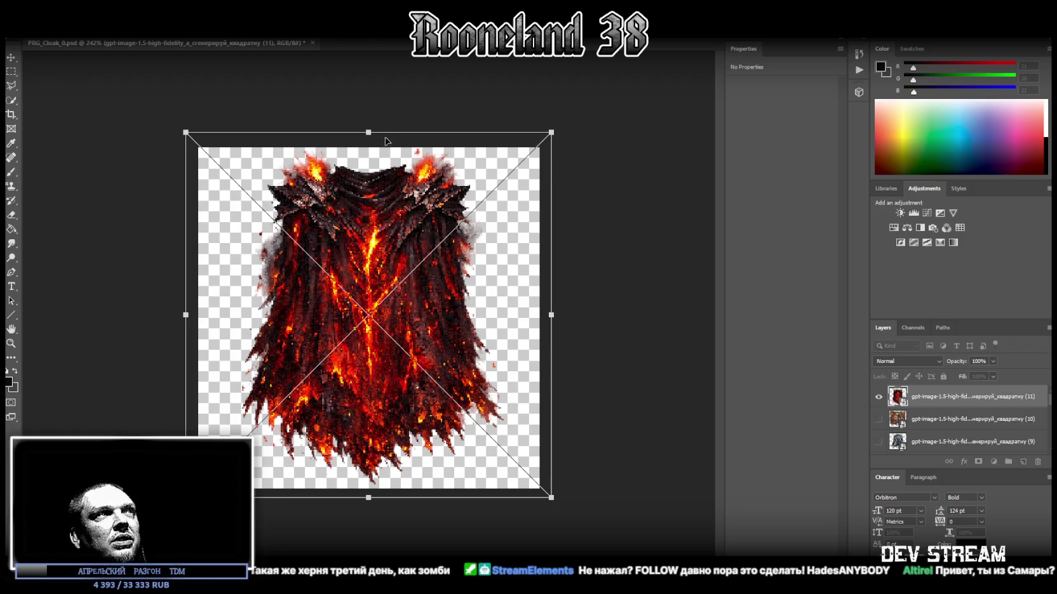
pyautogui.moveTo(368, 132); pyautogui.dragTo(369, 130)
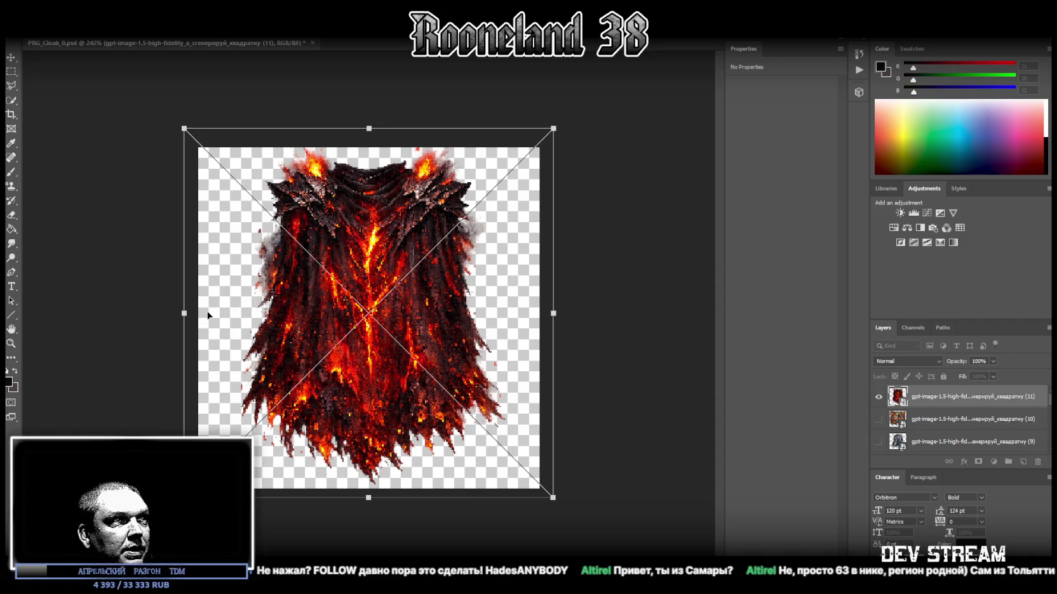
pyautogui.press('Return')
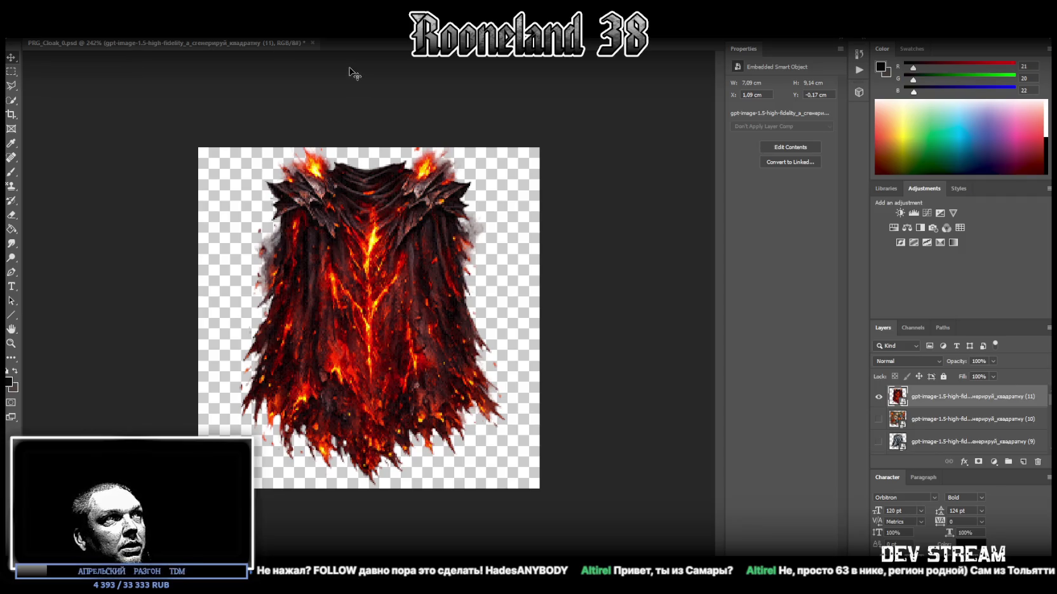
pyautogui.hotkey('ctrl', 't')
pyautogui.moveTo(368, 130)
pyautogui.mouseDown()
pyautogui.moveTo(367, 113)
pyautogui.moveTo(364, 132)
pyautogui.mouseUp()
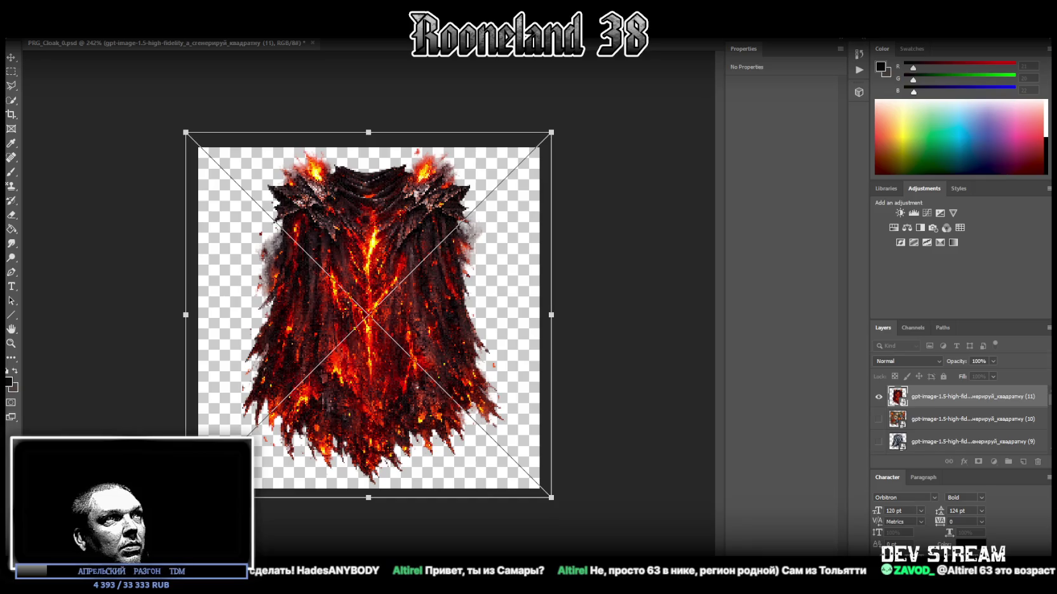
pyautogui.press('Return')
# Step: Save the lava cloak as a new file with Save As
pyautogui.hotkey('alt', 'f')
pyautogui.press('Up')
pyautogui.press('Up')
pyautogui.press('Up')
pyautogui.press('Return')
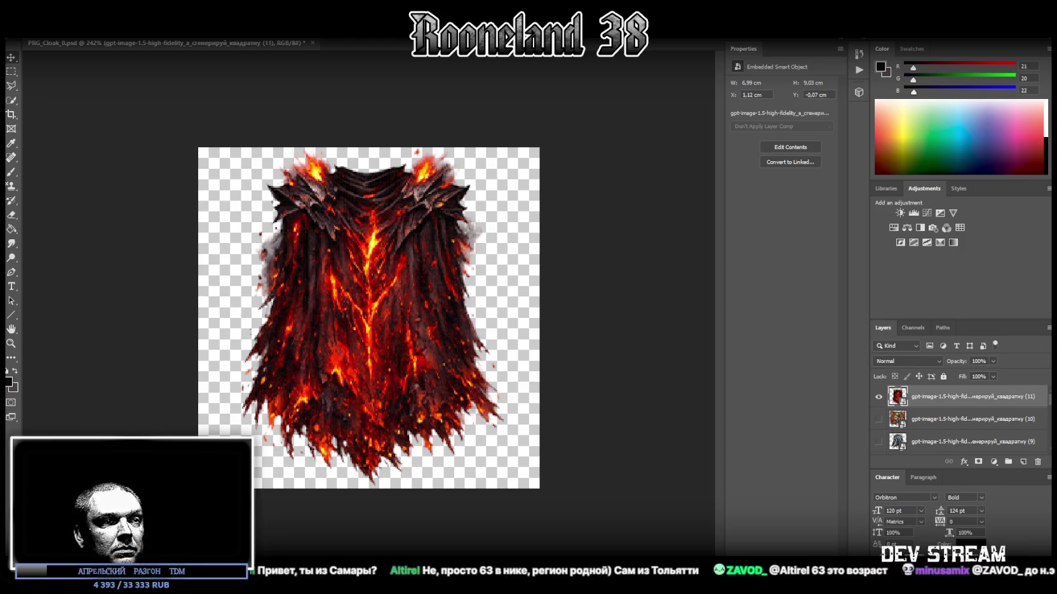
# Step: Place the stone cloak with lava hem and stretch it to about 8.47 × 9.1 cm
pyautogui.doubleClick(392, 375)
pyautogui.press('Return')
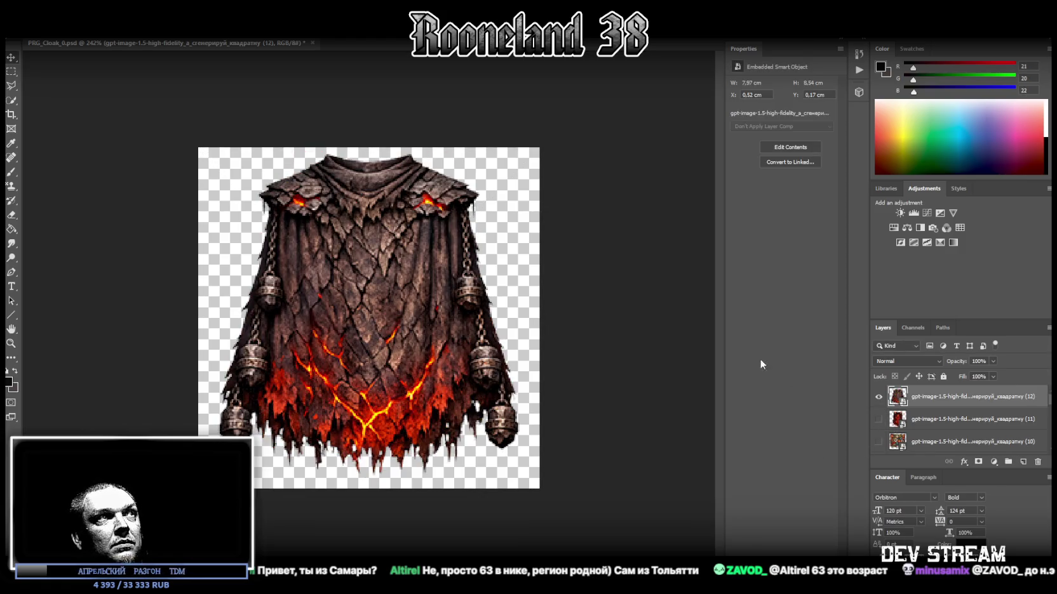
pyautogui.hotkey('ctrl', 't')
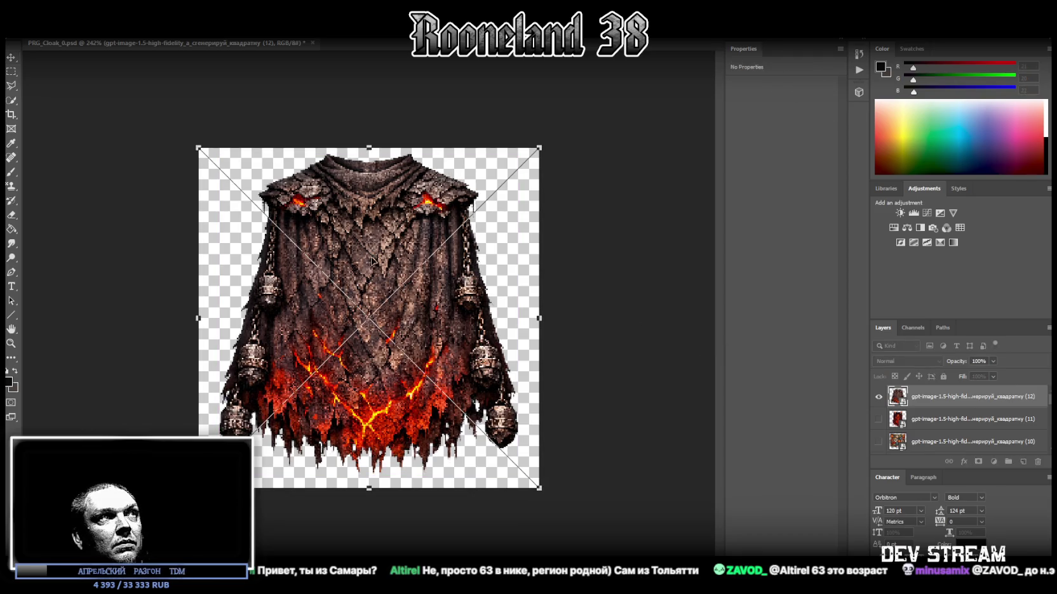
pyautogui.moveTo(369, 141)
pyautogui.mouseDown()
pyautogui.moveTo(369, 129)
pyautogui.moveTo(364, 138)
pyautogui.mouseUp()
pyautogui.moveTo(368, 489); pyautogui.dragTo(369, 507)
pyautogui.press('Return')
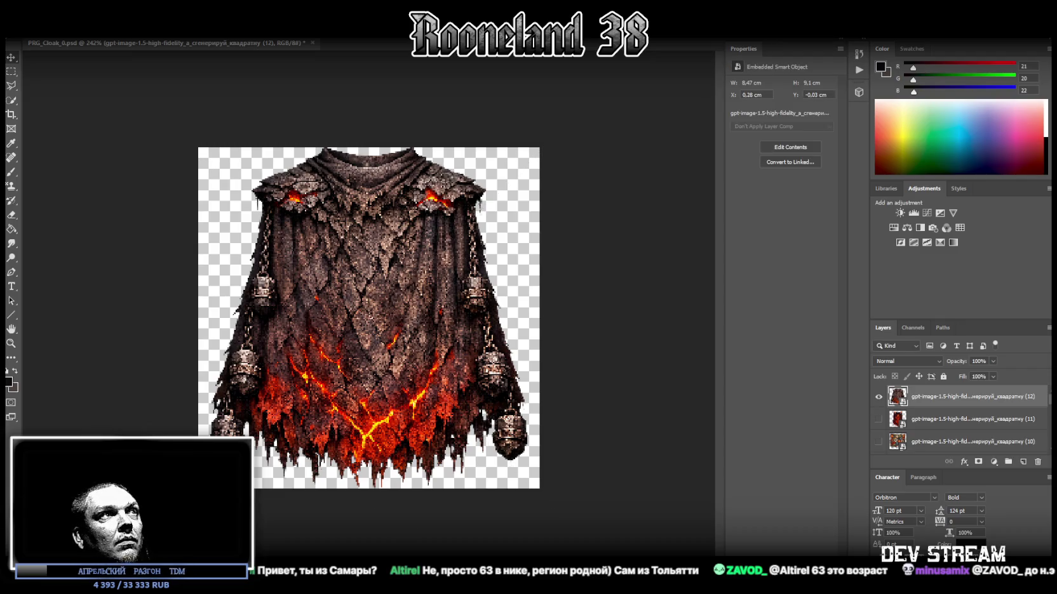
# Step: Save the stone-and-lava cloak as a new file
pyautogui.click(26, 32)
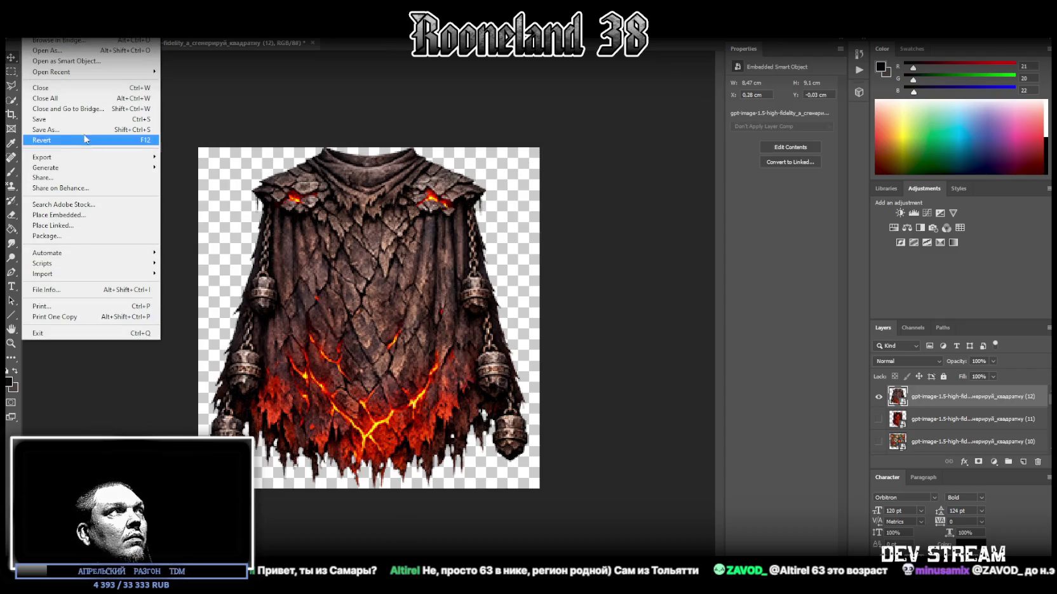
pyautogui.click(63, 129)
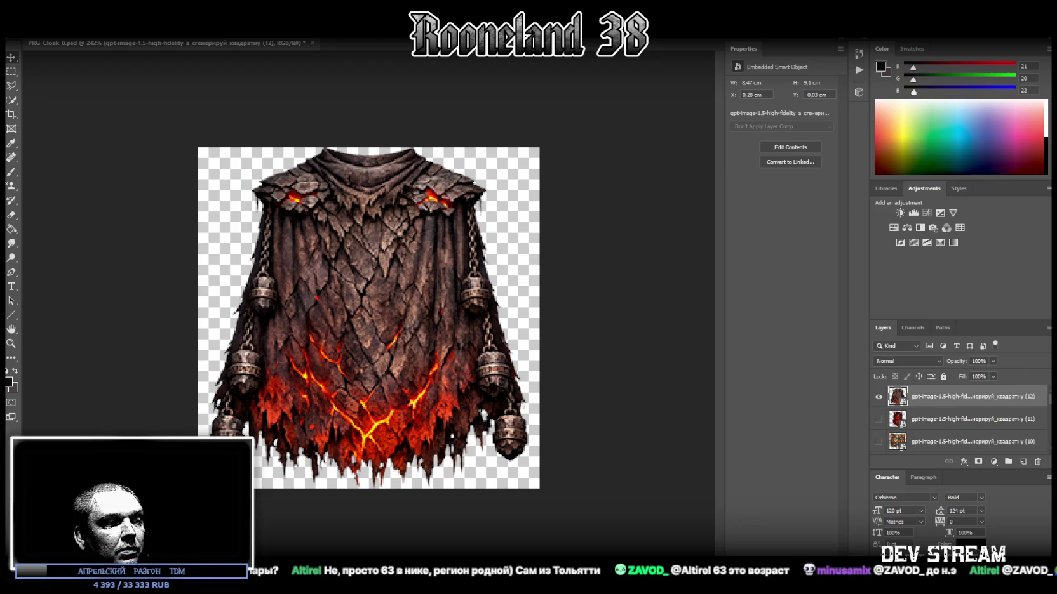
pyautogui.hotkey('alt', 'Tab')
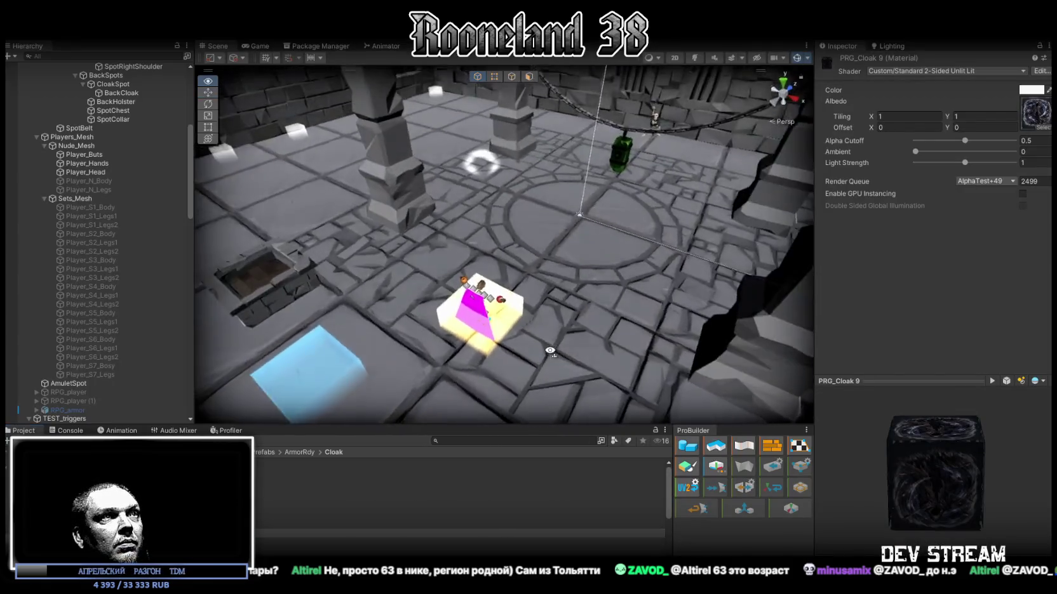
# Step: Select the five new cloak textures PRG_Cloak_10 to PRG_Cloak_14 together
pyautogui.moveTo(550, 351); pyautogui.dragTo(295, 491)
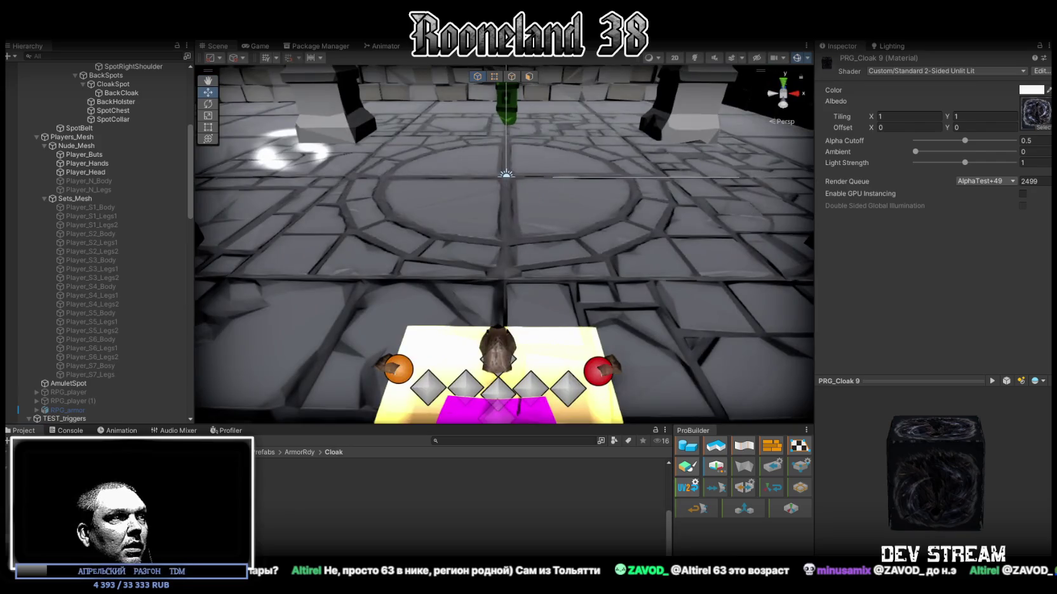
pyautogui.click(311, 517)
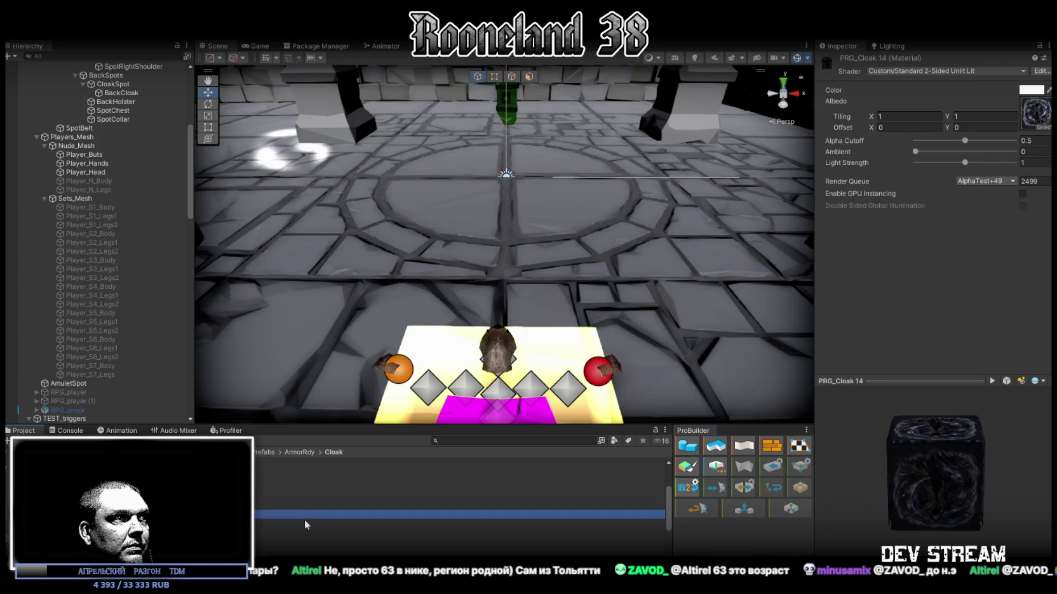
pyautogui.press('Down')
pyautogui.click(258, 515)
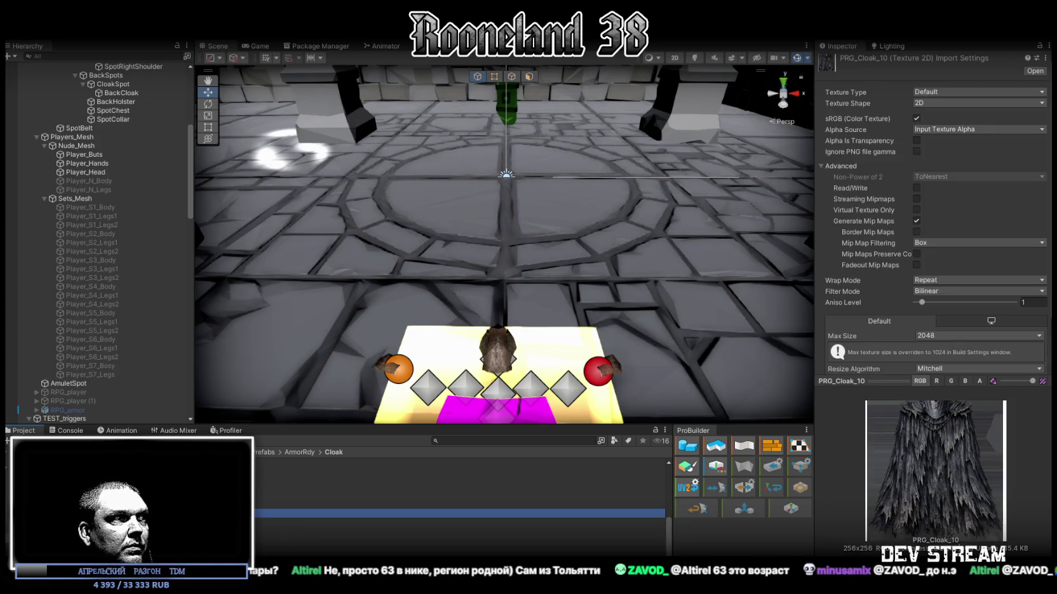
pyautogui.click(257, 504)
pyautogui.click(505, 514)
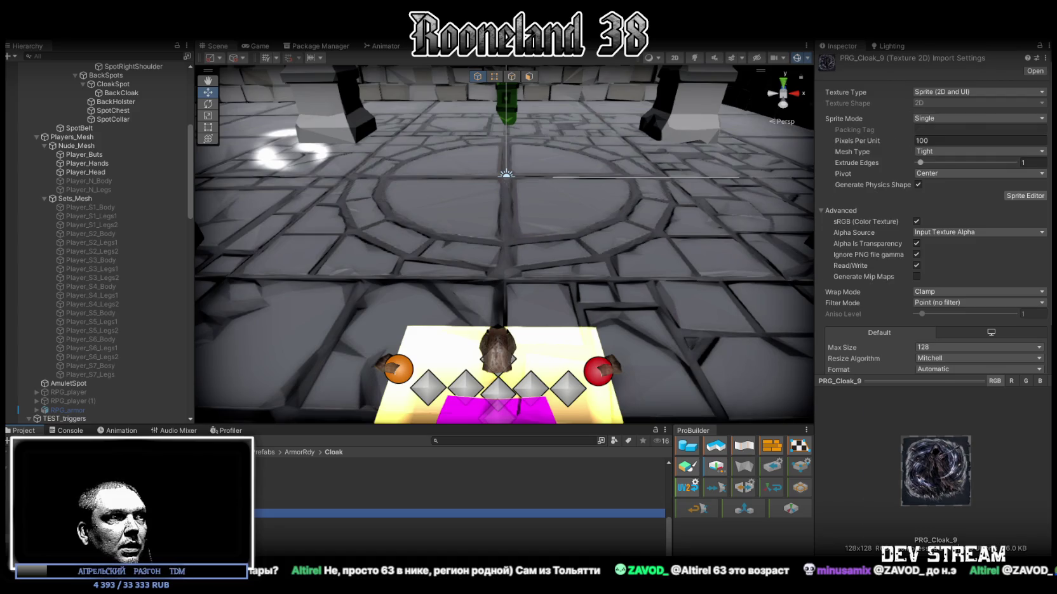
pyautogui.keyDown('shift'); pyautogui.click(505, 550); pyautogui.keyUp('shift')
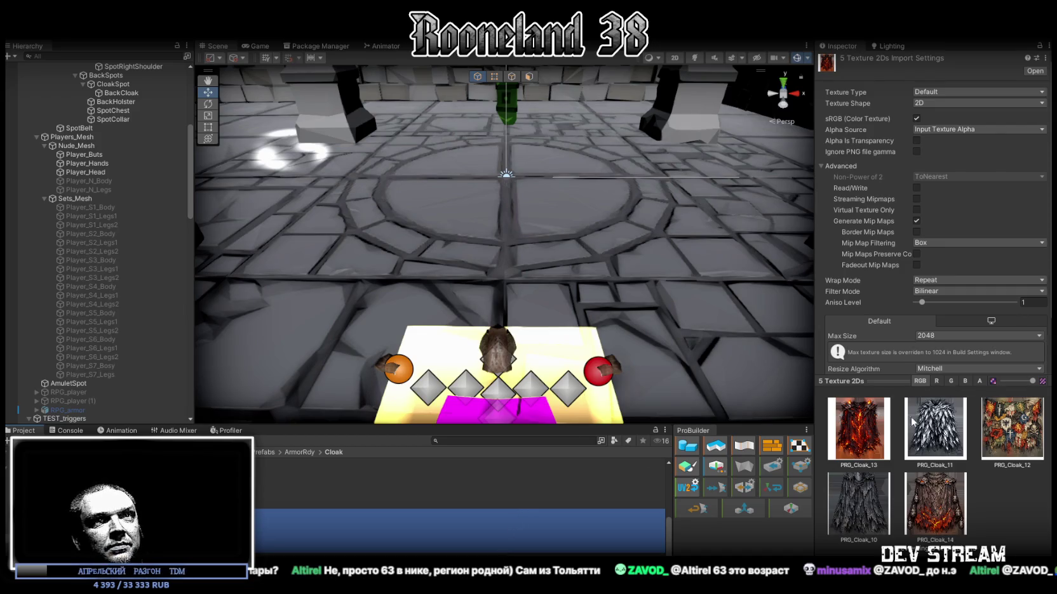
# Step: Apply Max Size 128, Point filter, Sprite type, Ignore PNG gamma and Read/Write to the textures
pyautogui.click(954, 336)
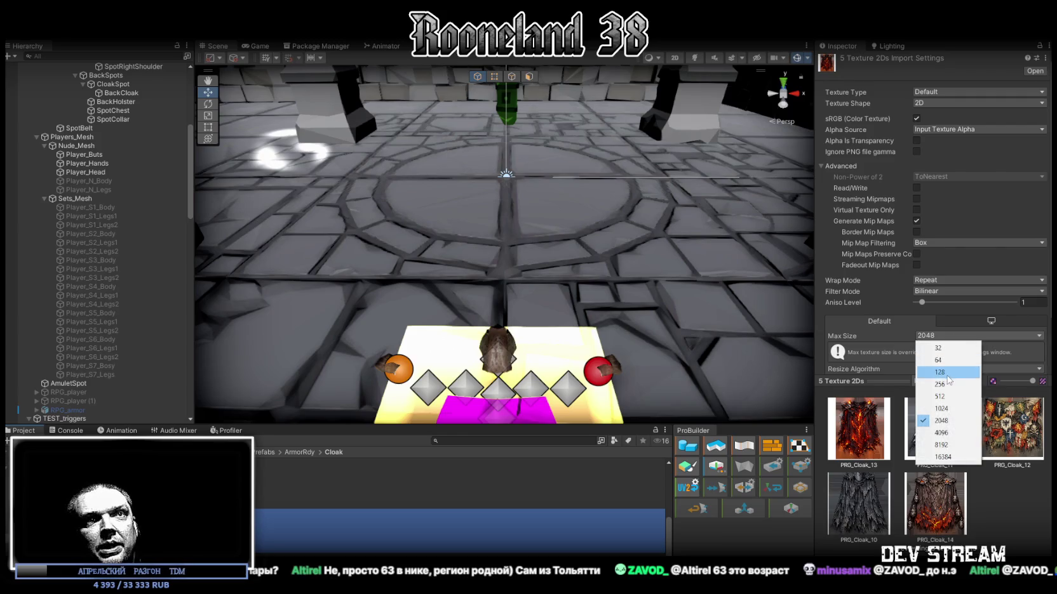
pyautogui.click(940, 374)
pyautogui.click(936, 292)
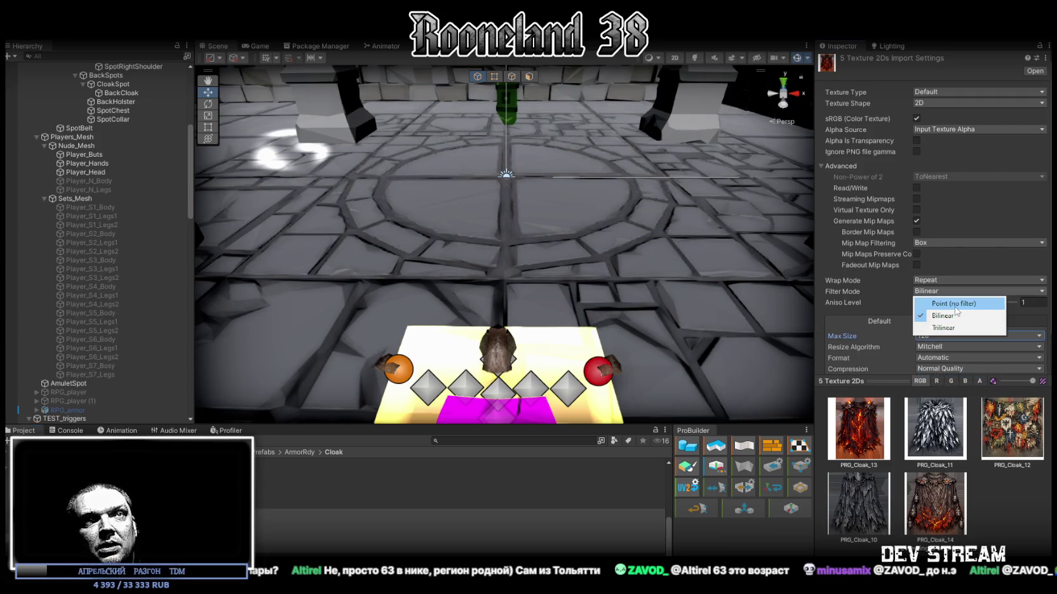
pyautogui.click(956, 303)
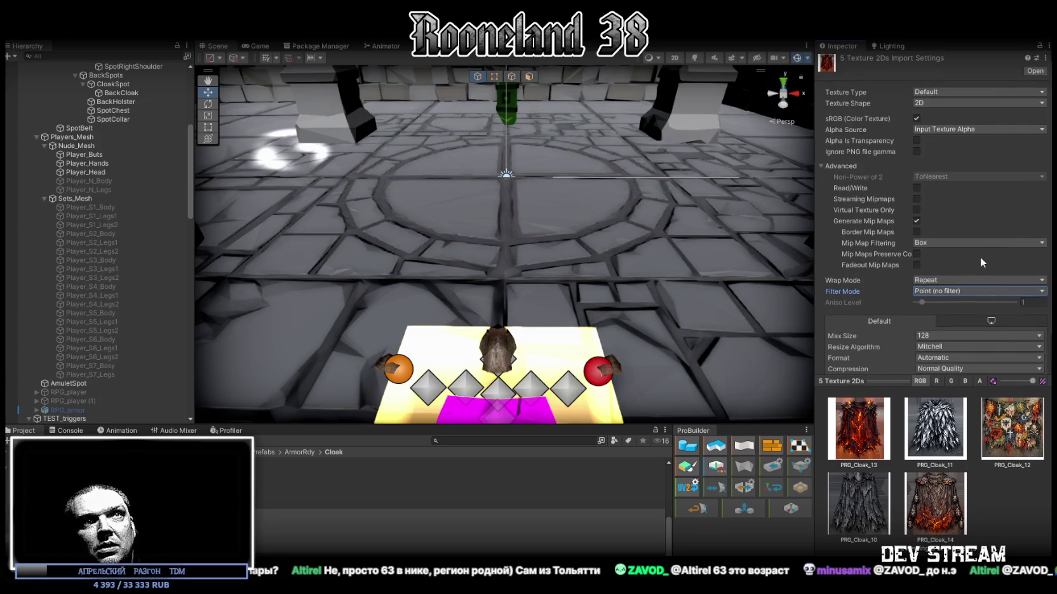
pyautogui.click(944, 93)
pyautogui.click(930, 141)
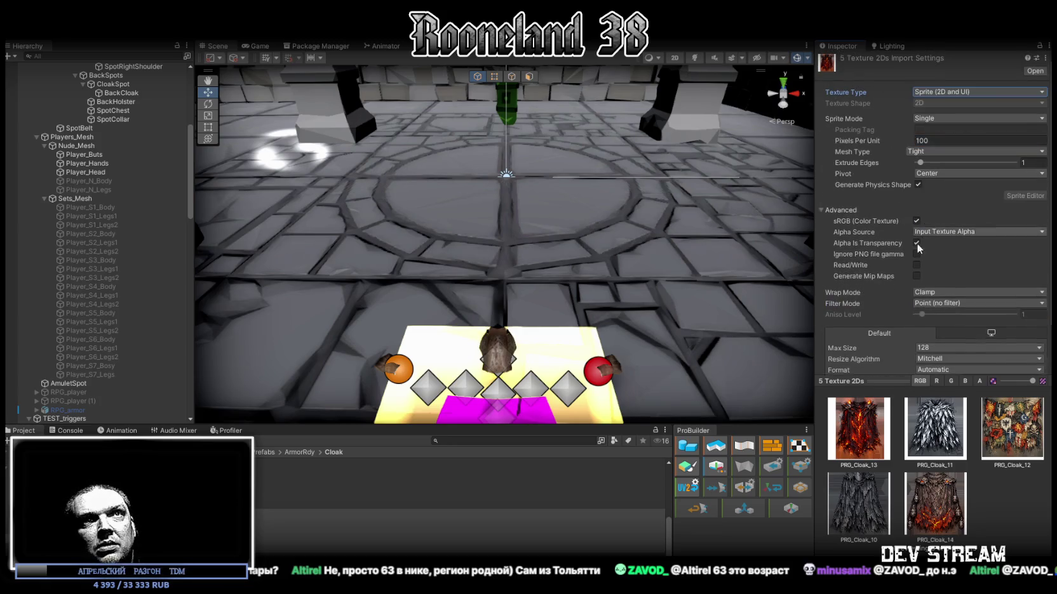
pyautogui.click(916, 254)
pyautogui.click(916, 266)
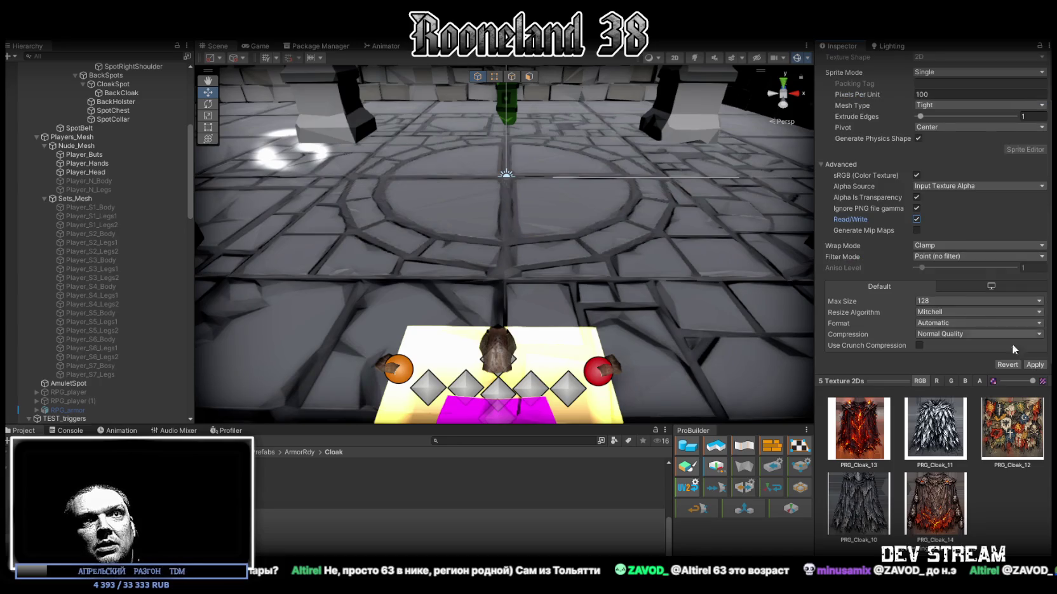
pyautogui.click(1039, 366)
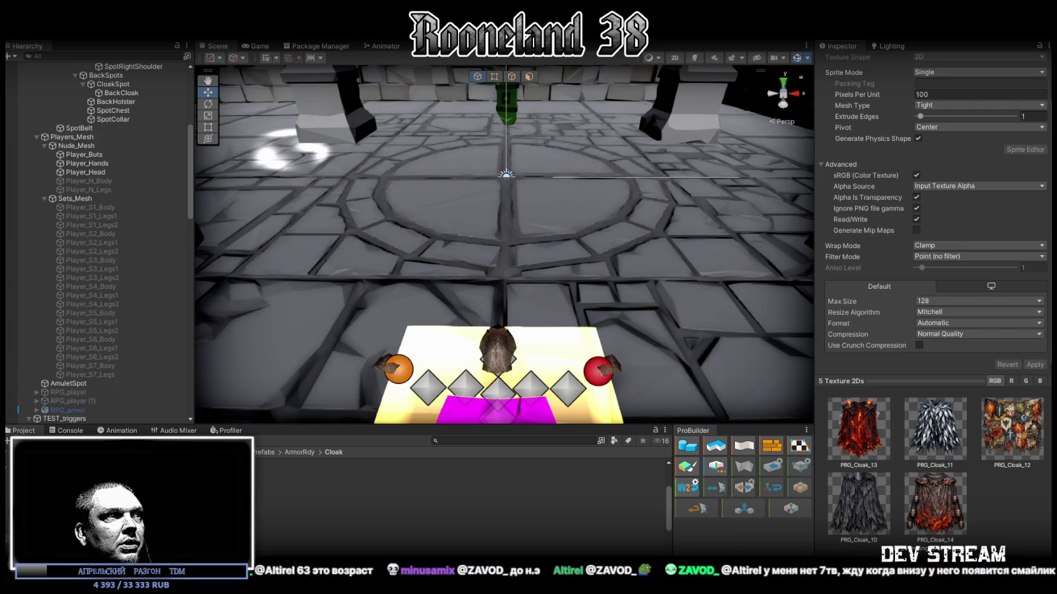
# Step: Select the five new cloak materials and assign them the PRG_Cloak_12 albedo texture
pyautogui.click(457, 481)
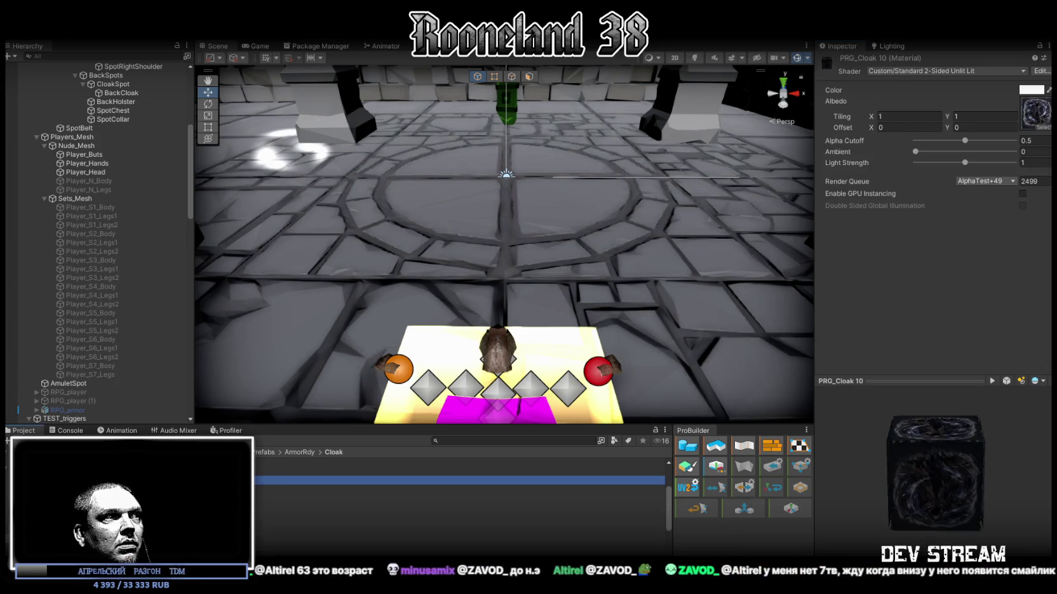
pyautogui.keyDown('shift'); pyautogui.click(457, 516); pyautogui.keyUp('shift')
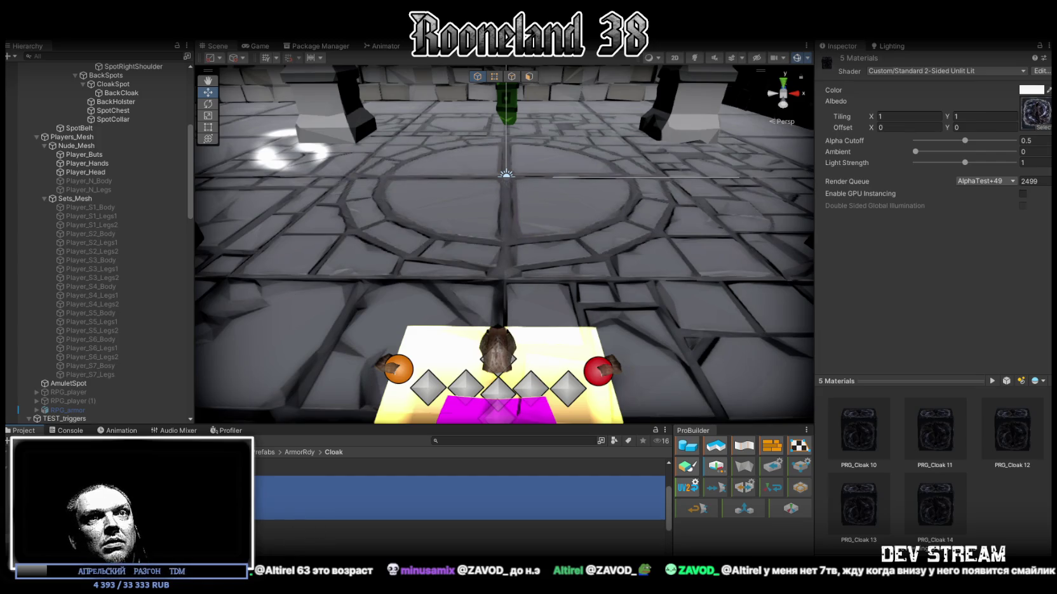
pyautogui.click(457, 513)
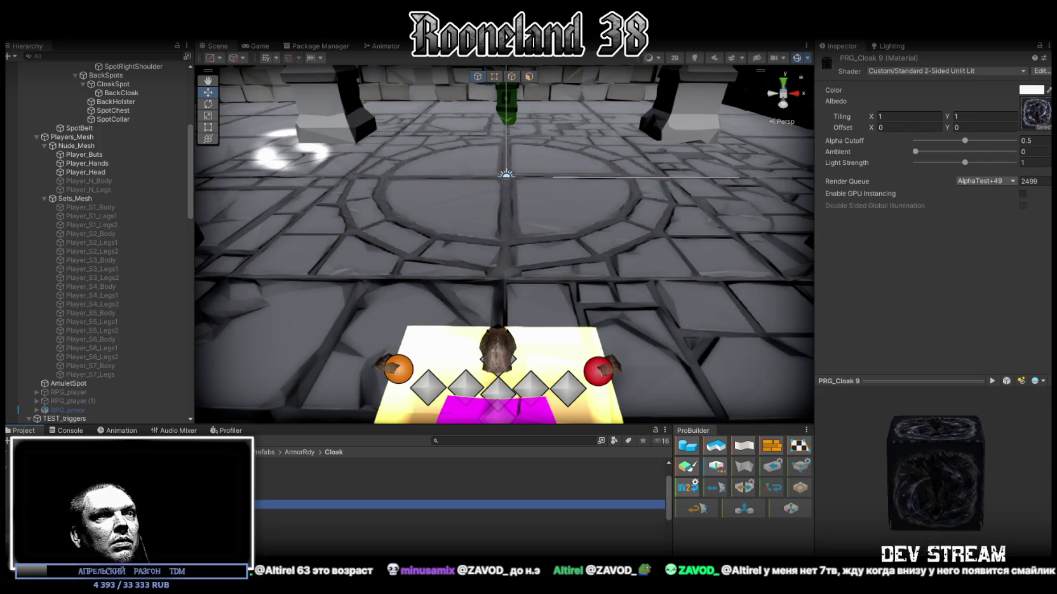
pyautogui.keyDown('shift'); pyautogui.click(269, 553); pyautogui.keyUp('shift')
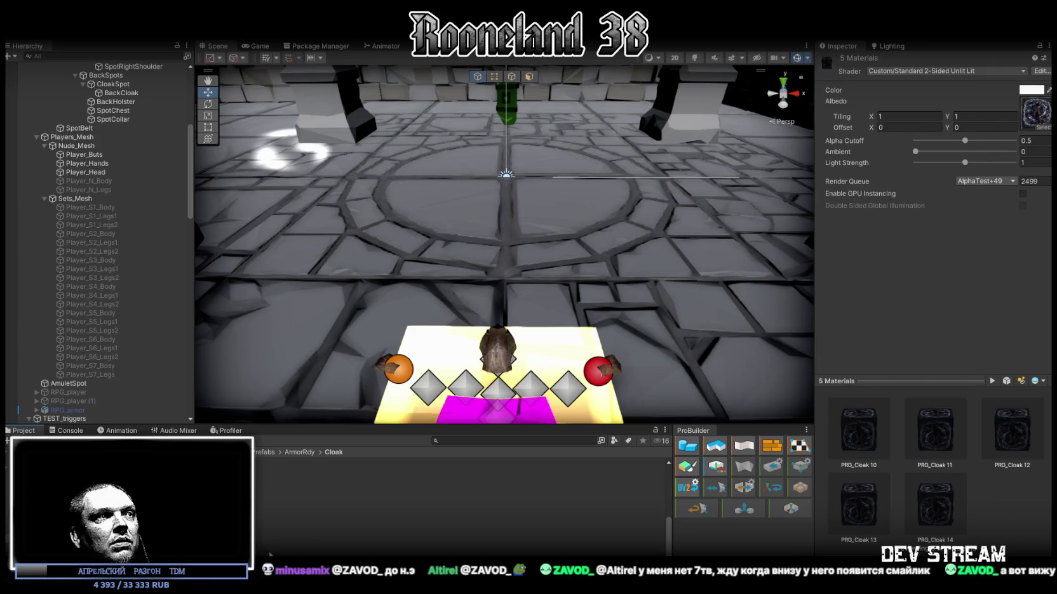
pyautogui.moveTo(283, 519)
pyautogui.mouseDown()
pyautogui.moveTo(842, 202)
pyautogui.moveTo(996, 166)
pyautogui.moveTo(1035, 111)
pyautogui.mouseUp()
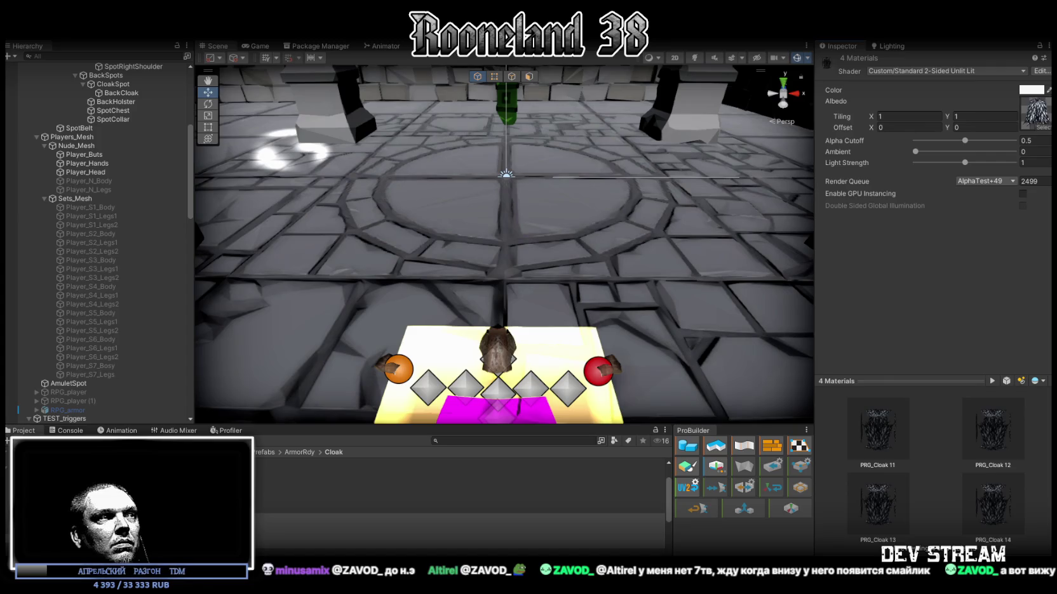
pyautogui.click(1042, 129)
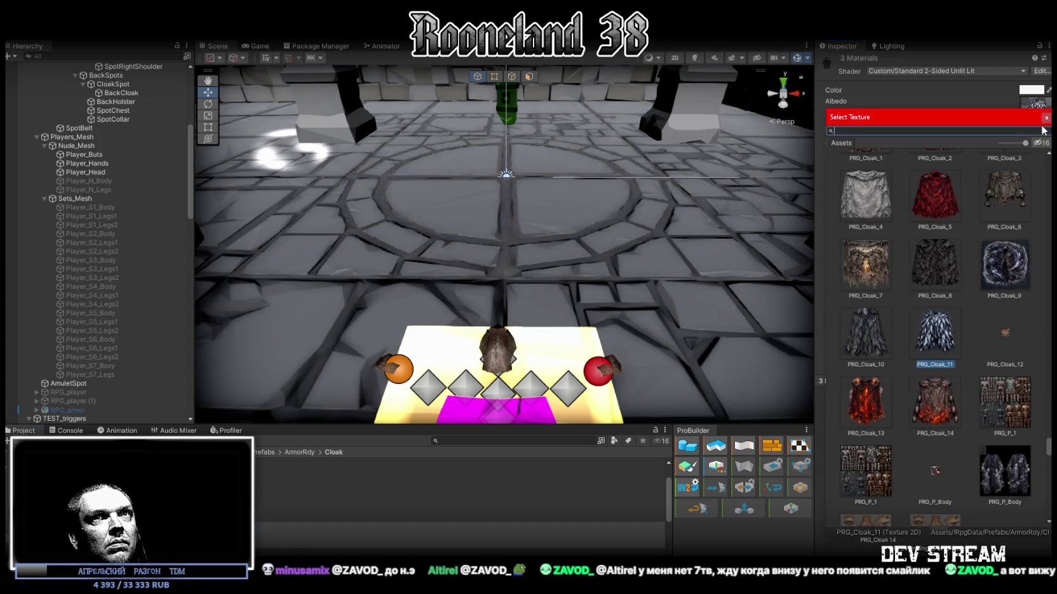
pyautogui.doubleClick(997, 341)
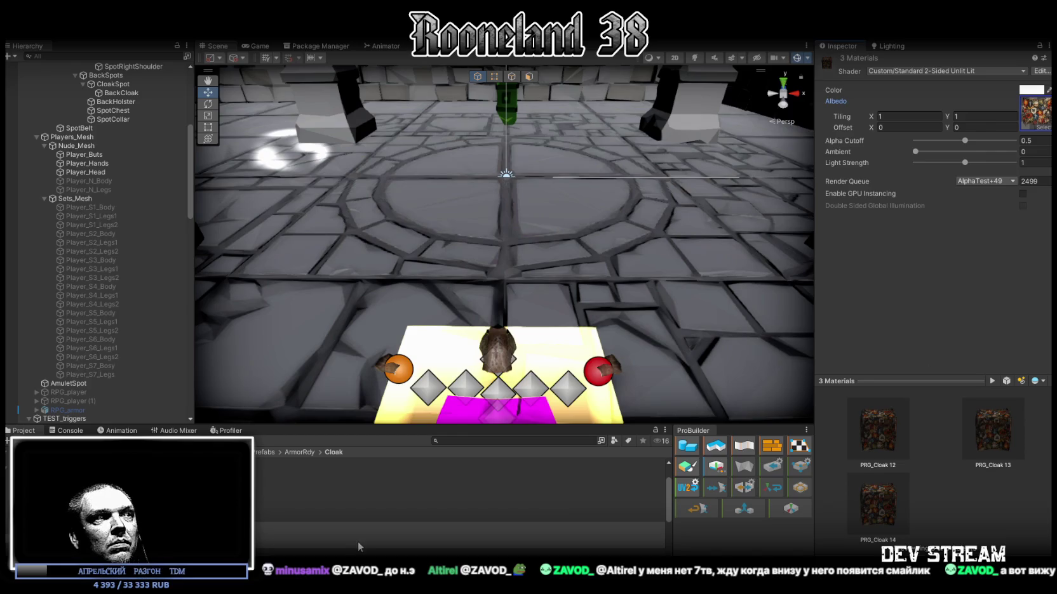
# Step: Give PRG_Cloak 13 and 14 the red cloak albedo, then PRG_Cloak 14 the stone-and-lava texture
pyautogui.click(273, 534)
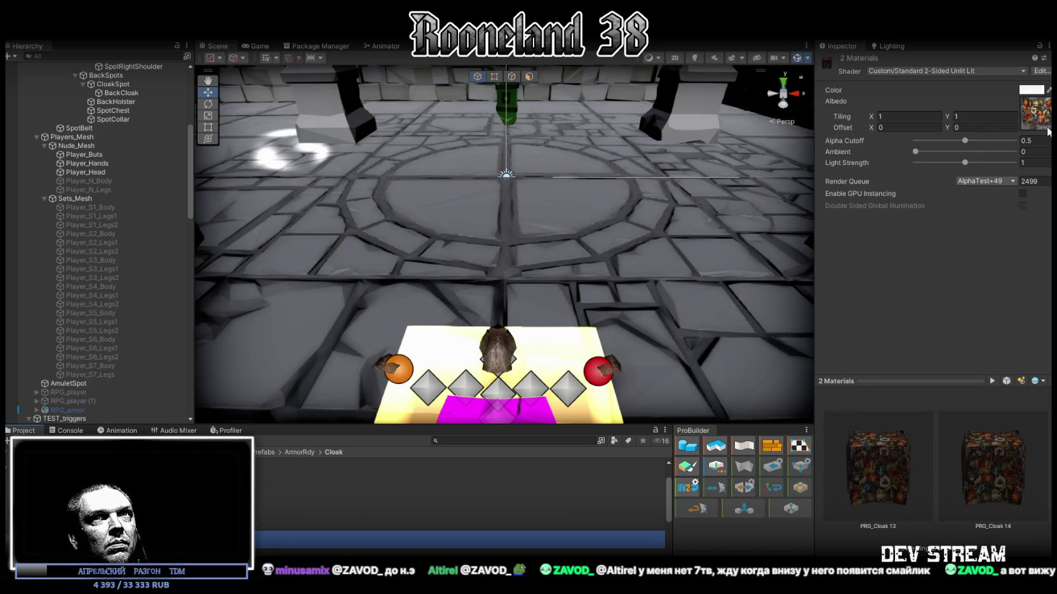
pyautogui.click(1048, 131)
pyautogui.doubleClick(867, 403)
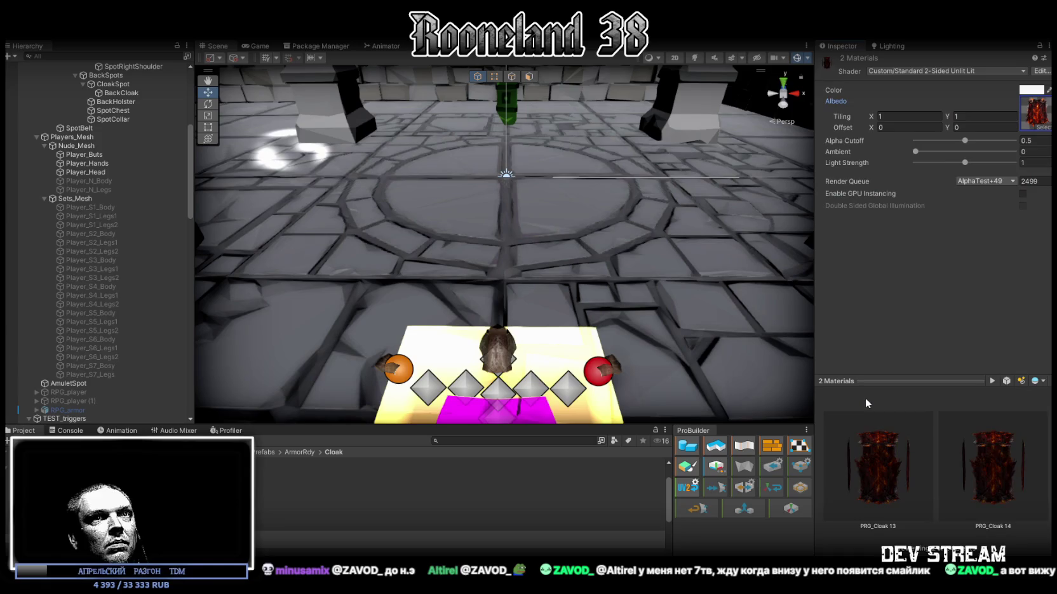
pyautogui.click(270, 543)
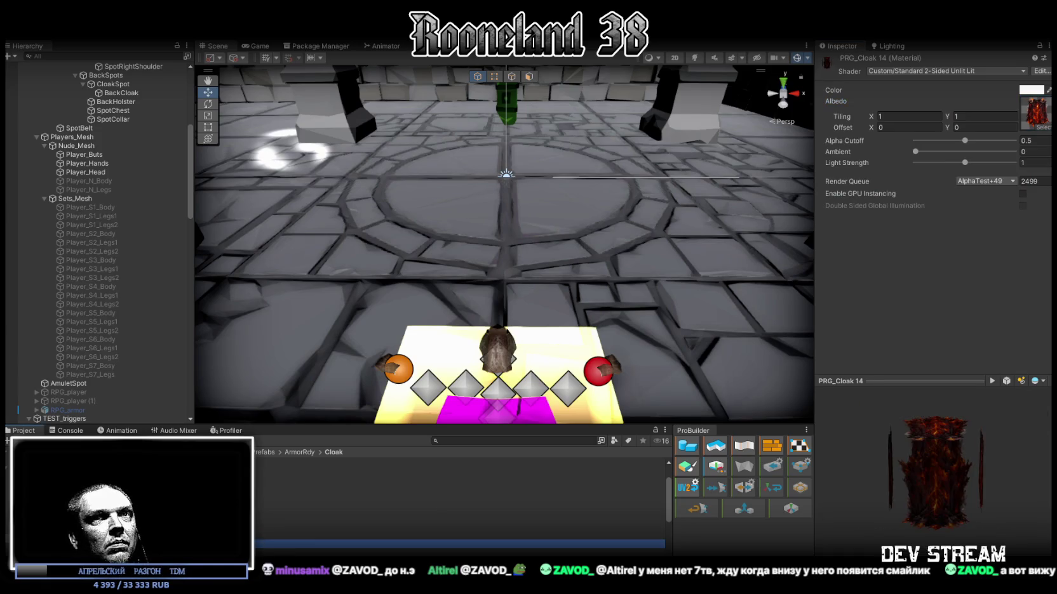
pyautogui.click(1039, 120)
pyautogui.doubleClick(948, 345)
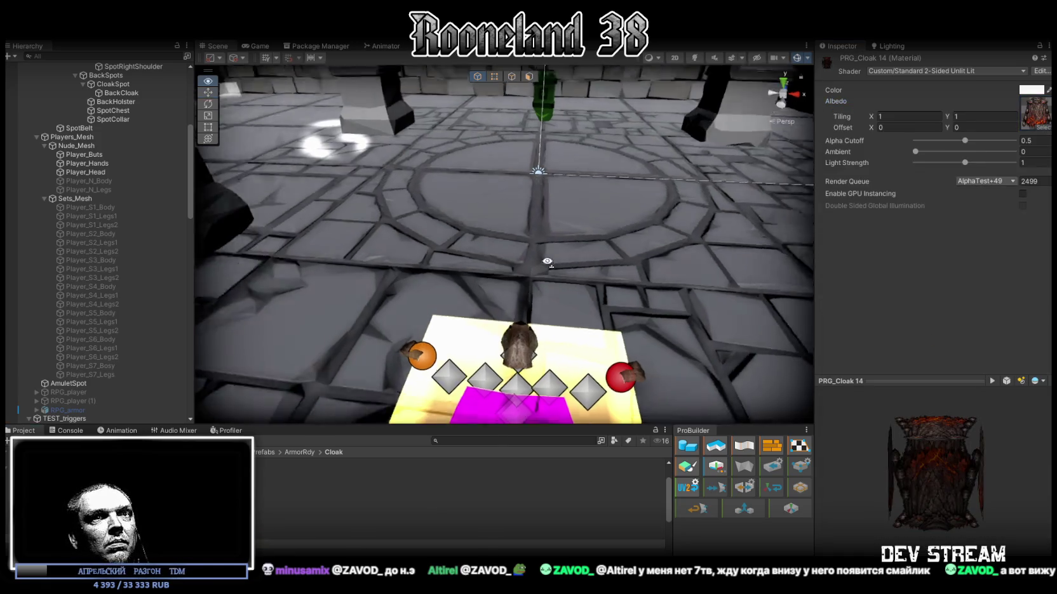
# Step: Open the GameDataBase accessory asset and add a new cloak entry, Element 10
pyautogui.scroll(-5, 547, 261)
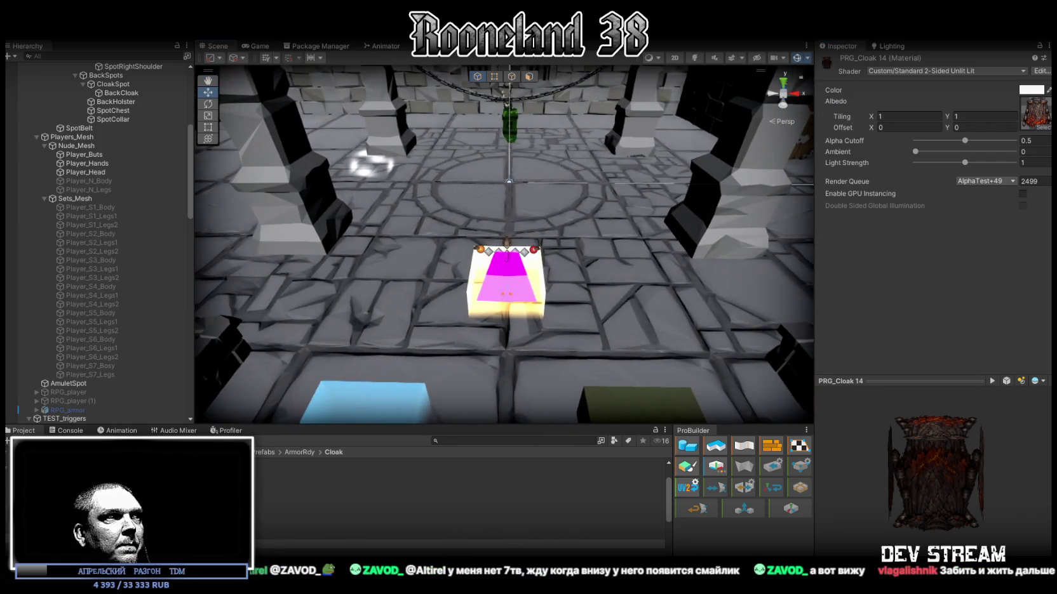
pyautogui.click(64, 484)
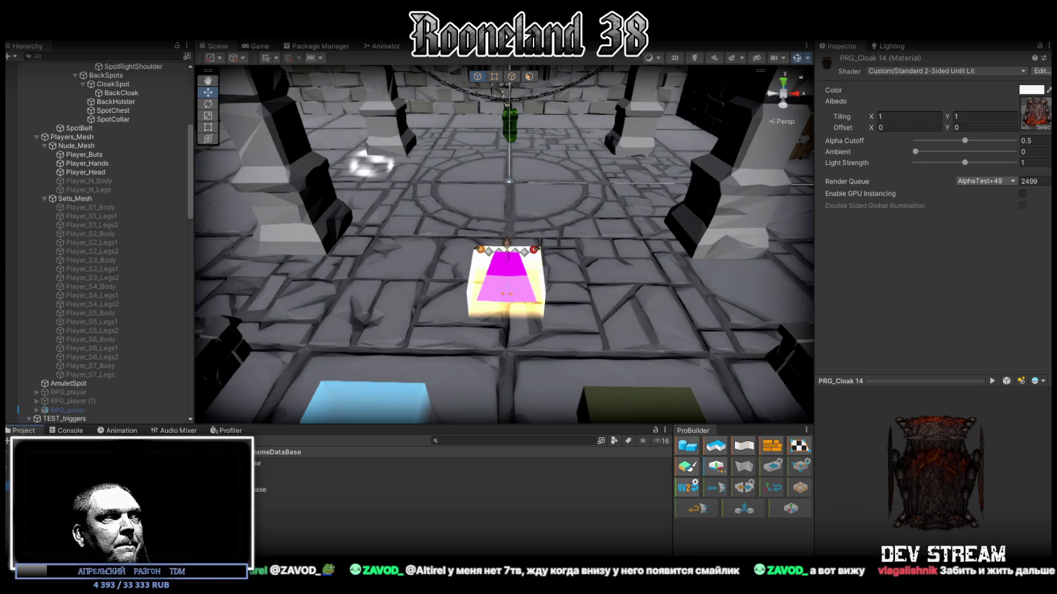
pyautogui.click(286, 463)
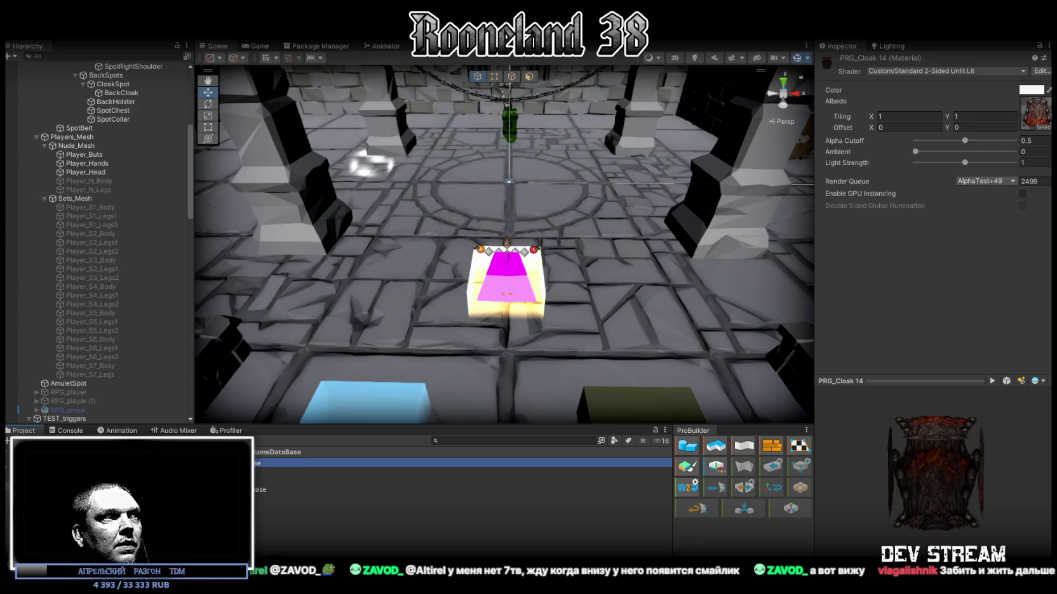
pyautogui.scroll(-2, 876, 353)
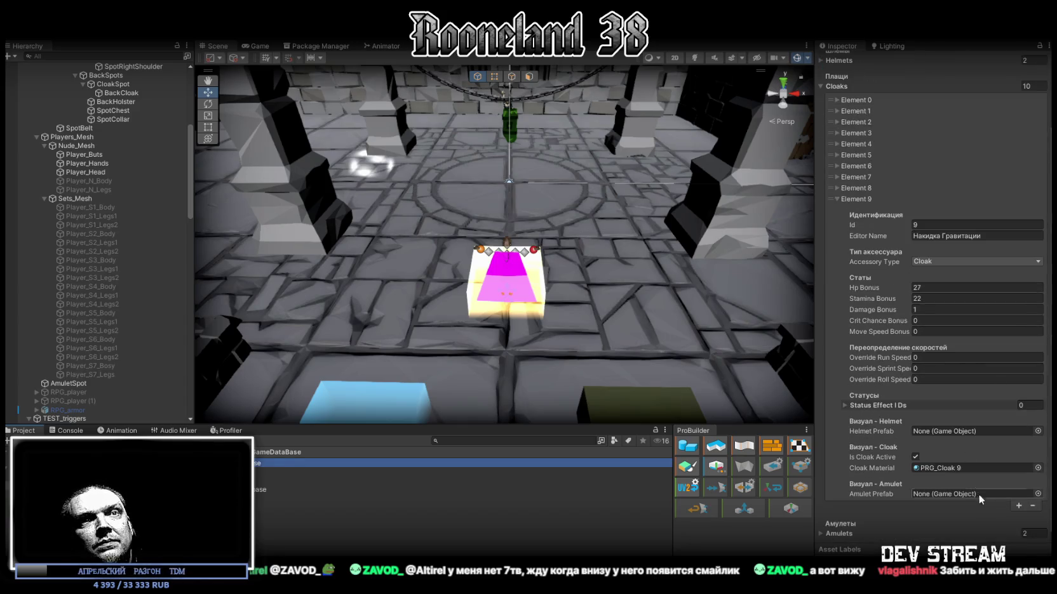
pyautogui.click(1019, 507)
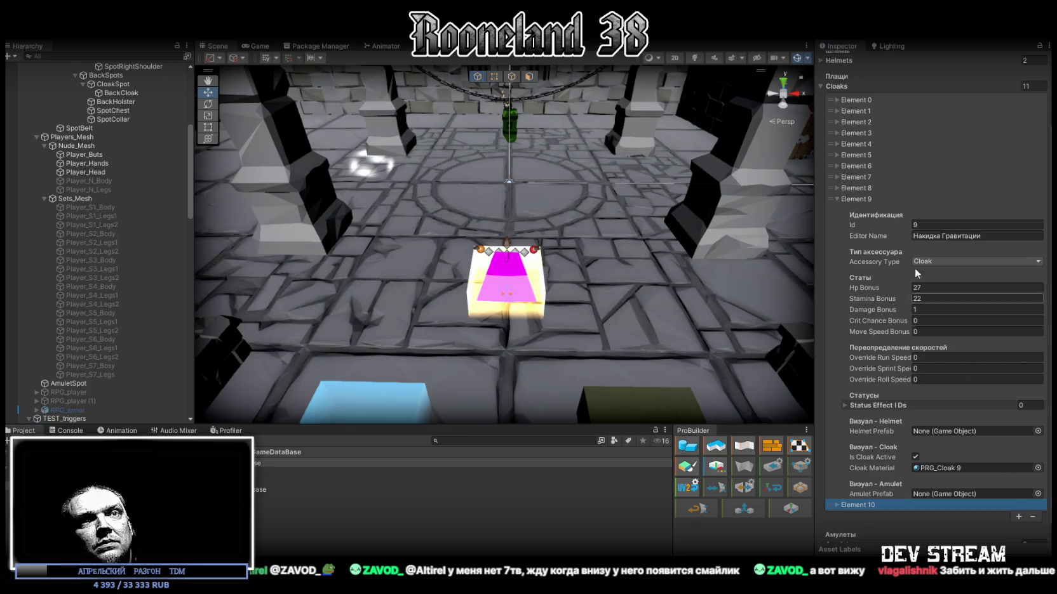
pyautogui.click(838, 198)
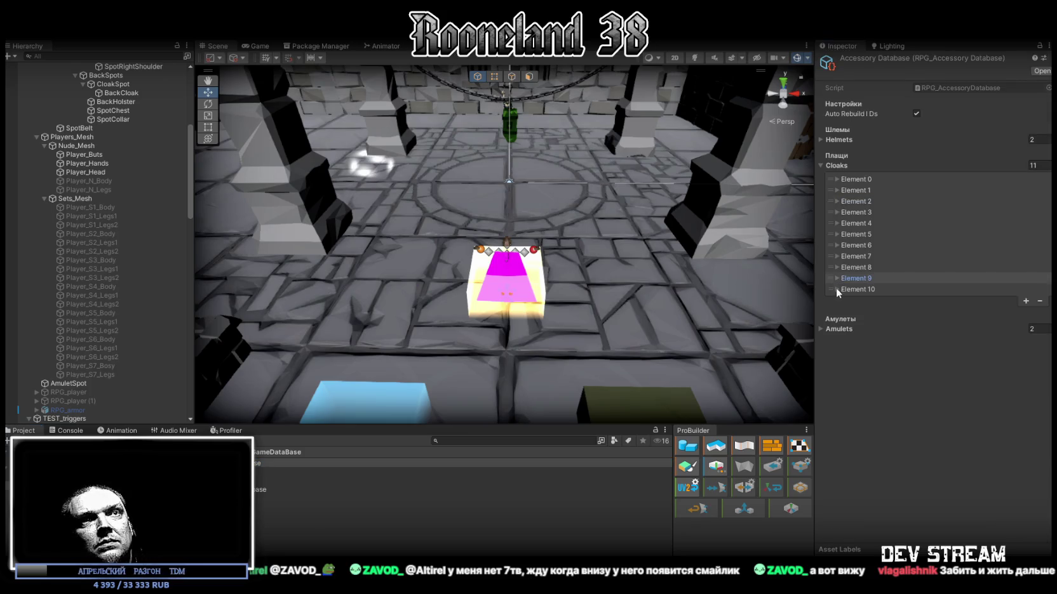
pyautogui.click(837, 288)
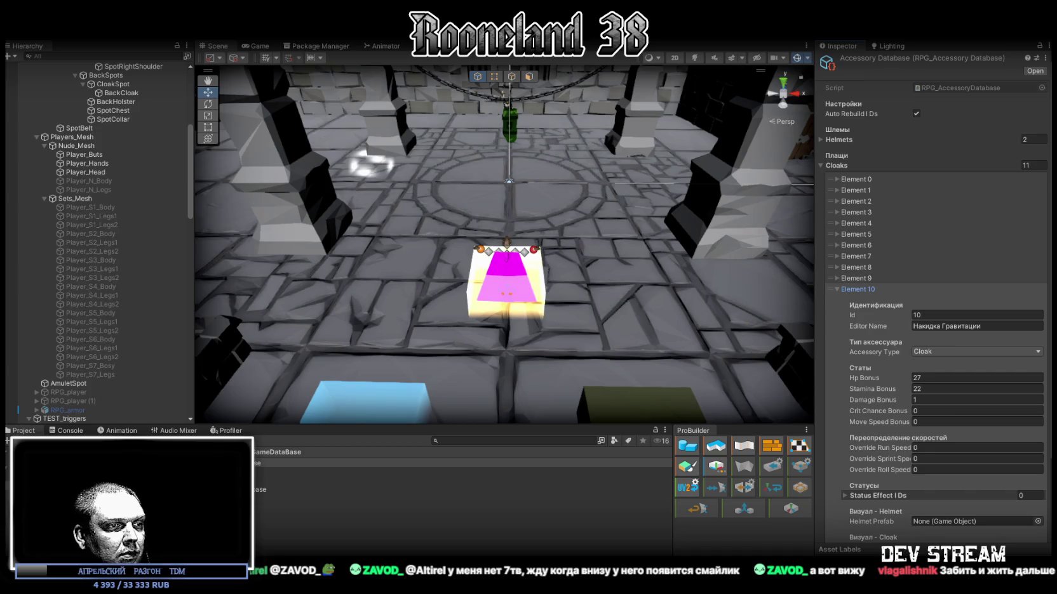
# Step: Name Element 10 'Плащ Палача Гор' with Hp 41, Stamina 9 and Damage 0
pyautogui.click(991, 325)
pyautogui.write('Плащ Палача Гор')
pyautogui.click(935, 391)
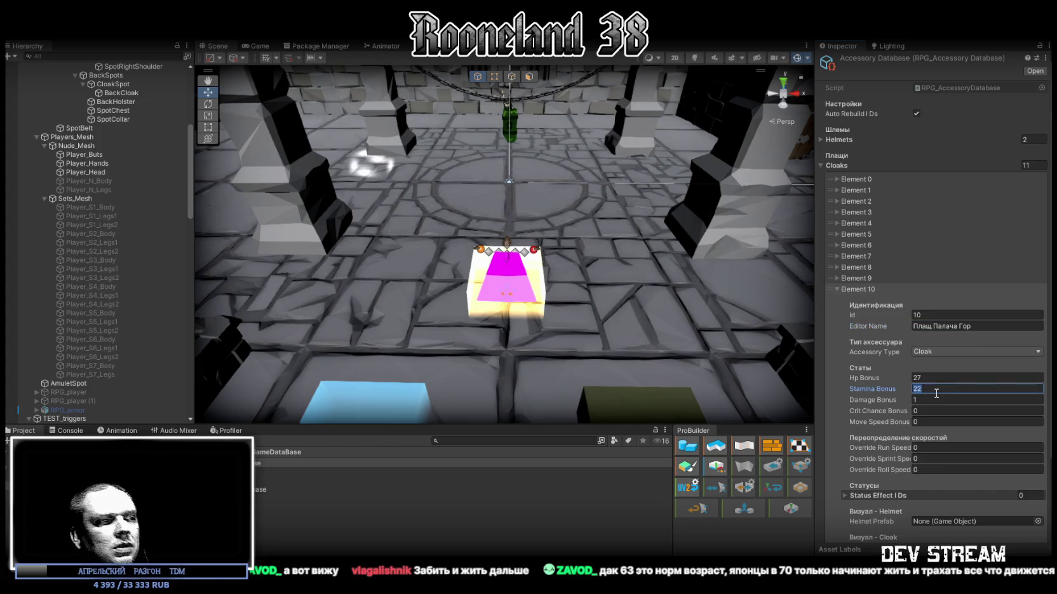
pyautogui.write('9')
pyautogui.click(932, 379)
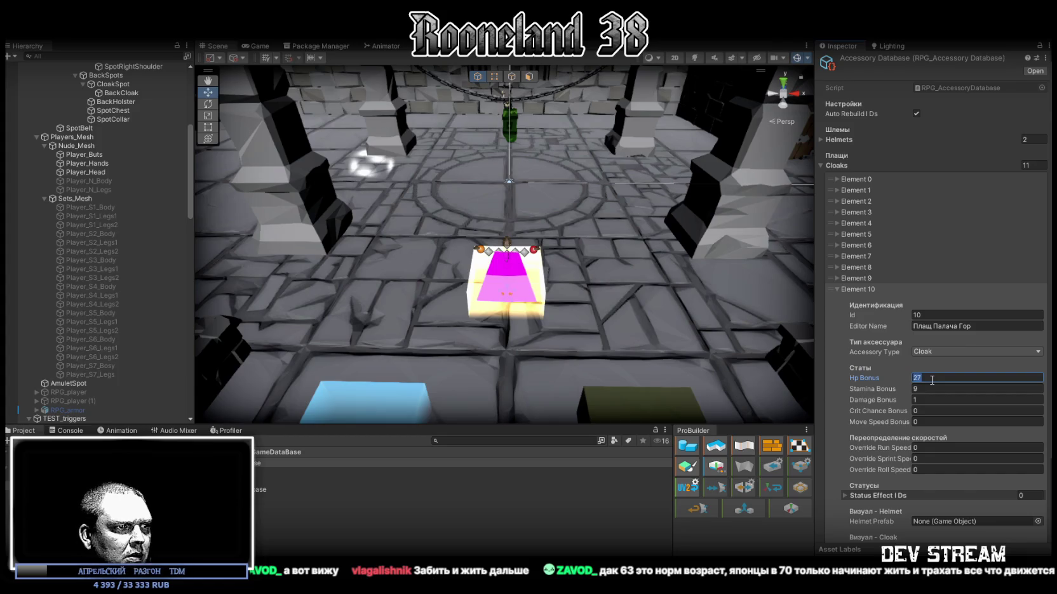
pyautogui.write('41')
pyautogui.click(959, 400)
pyautogui.press('BackSpace')
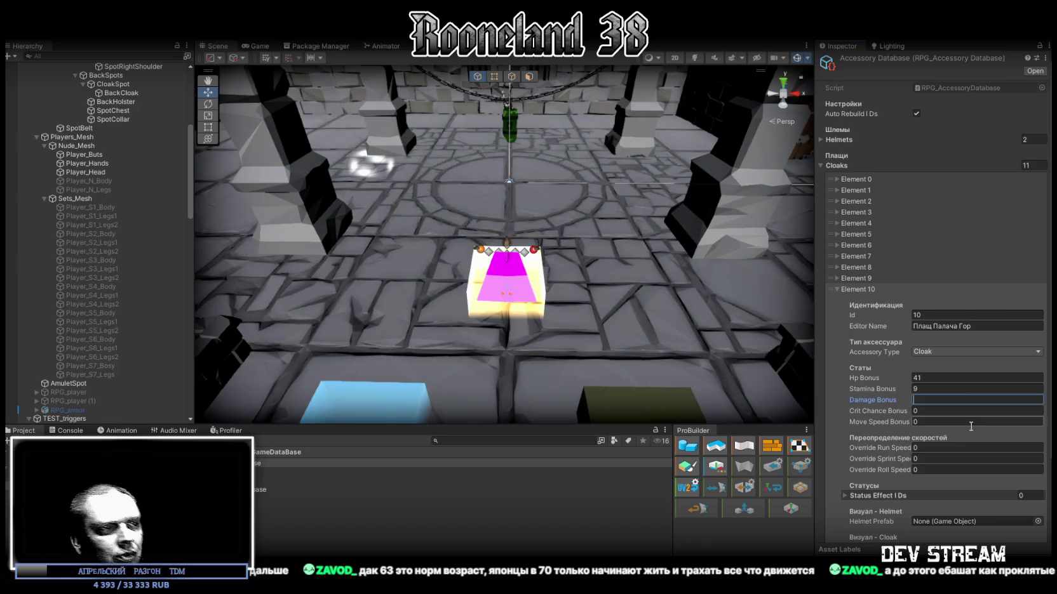
pyautogui.click(1003, 494)
# Step: Assign PRG_Cloak 10 as Element 10's cloak material
pyautogui.scroll(-3, 1002, 483)
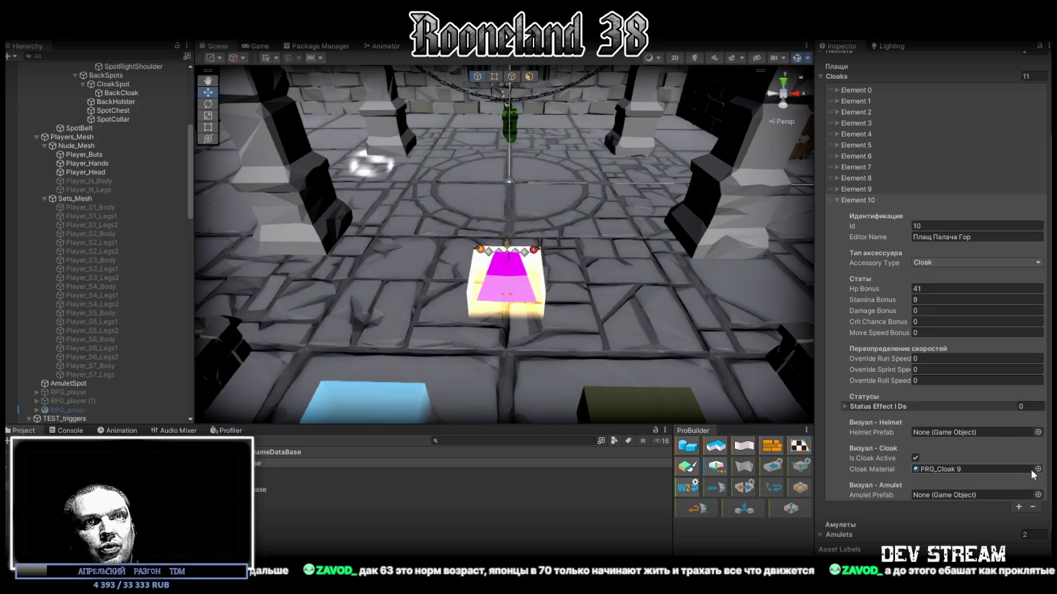
pyautogui.click(1037, 468)
pyautogui.doubleClick(1013, 405)
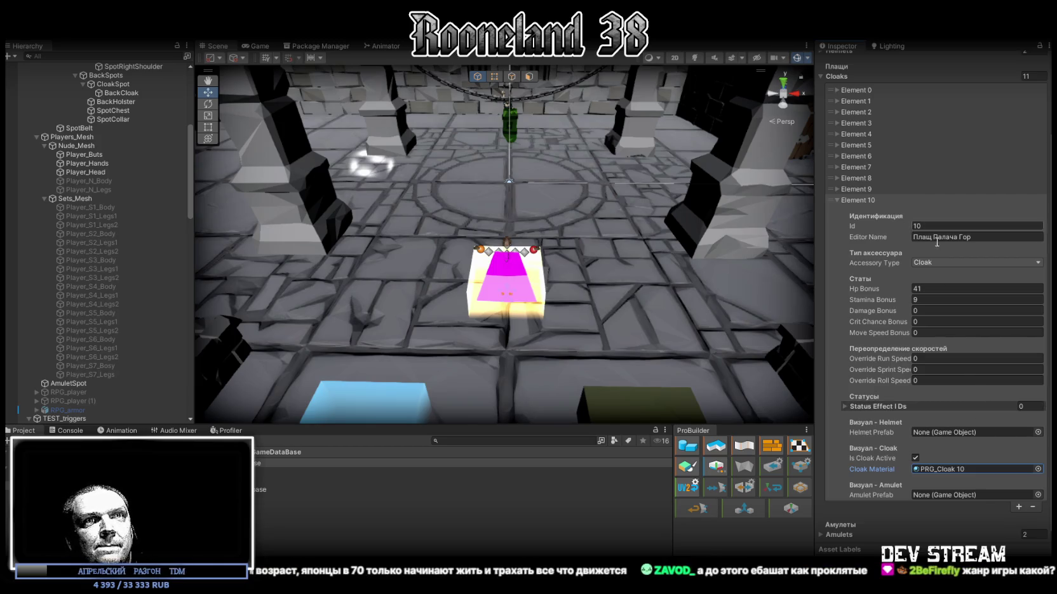
# Step: Add Element 11 named 'Мантия Стального Шторма' with Hp 22, Stamina 26 and Damage 2
pyautogui.click(1018, 506)
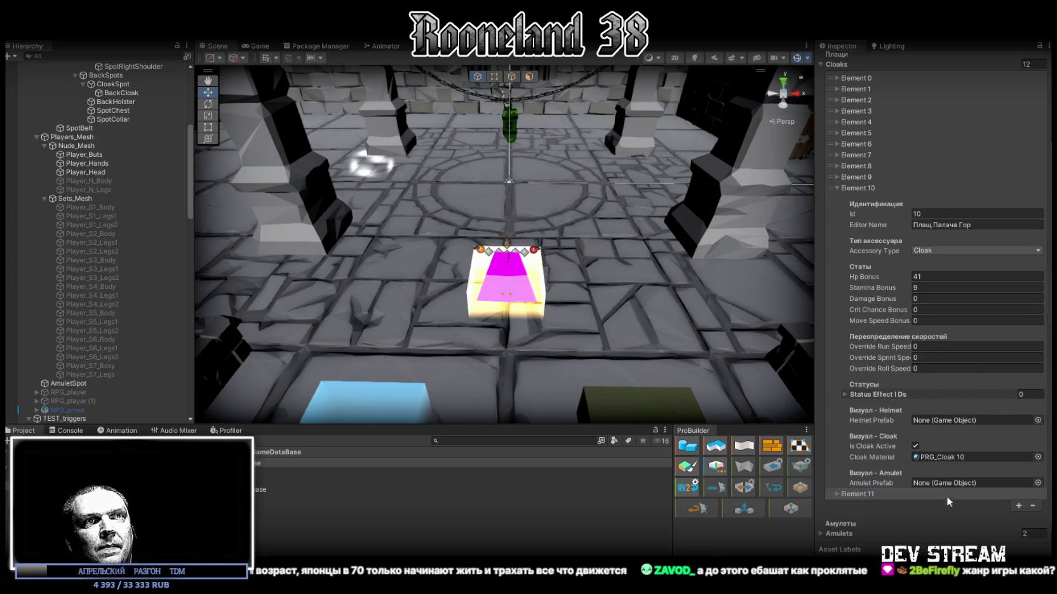
pyautogui.click(837, 495)
pyautogui.scroll(-5, 943, 475)
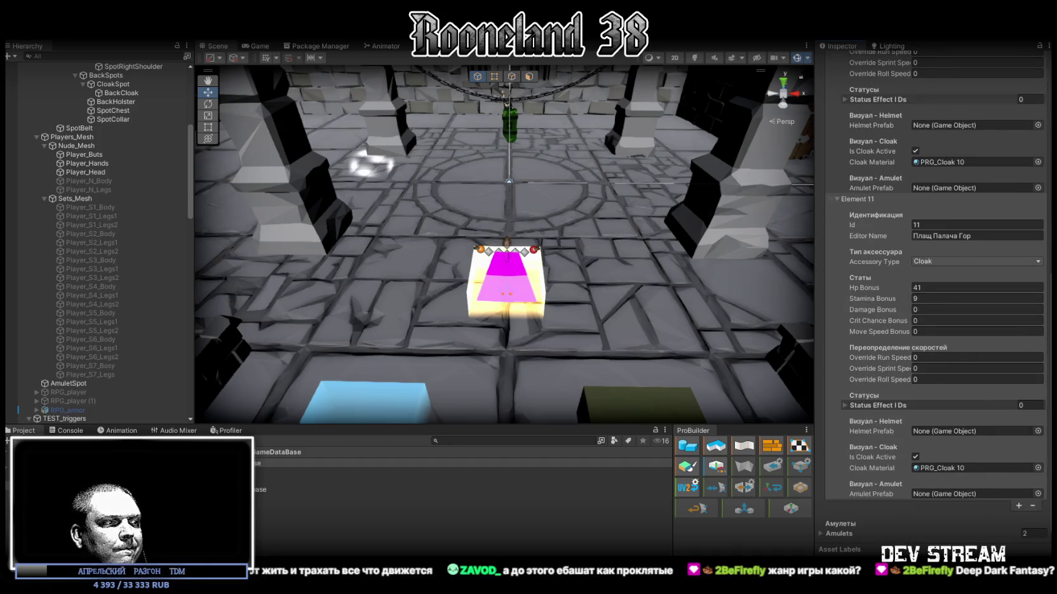
pyautogui.click(978, 236)
pyautogui.write('Мантия Стального Шторма')
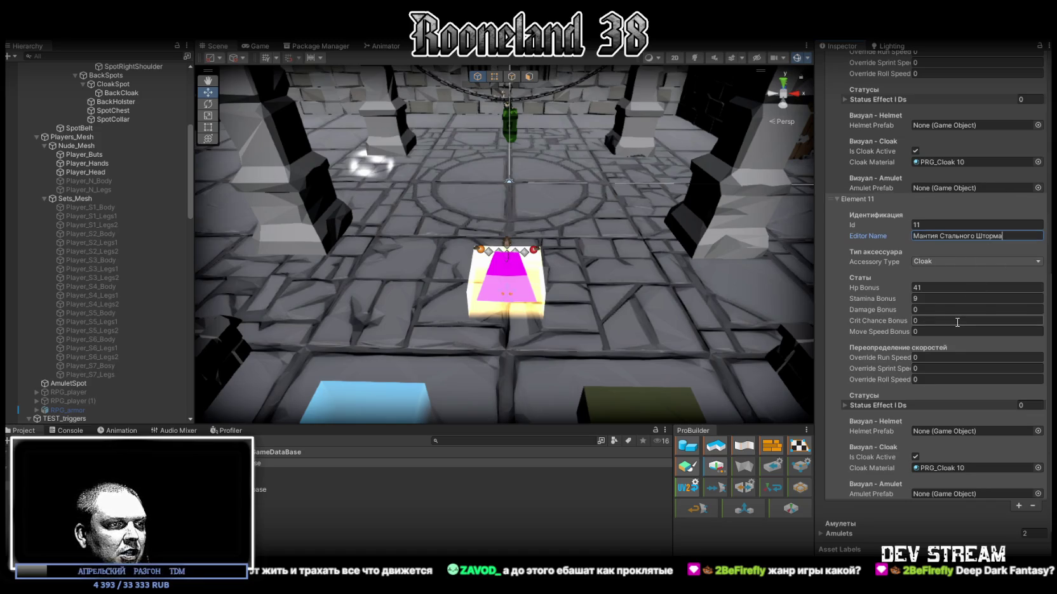
pyautogui.click(934, 298)
pyautogui.write('26')
pyautogui.hotkey('shift', 'Tab')
pyautogui.write('22')
pyautogui.click(926, 309)
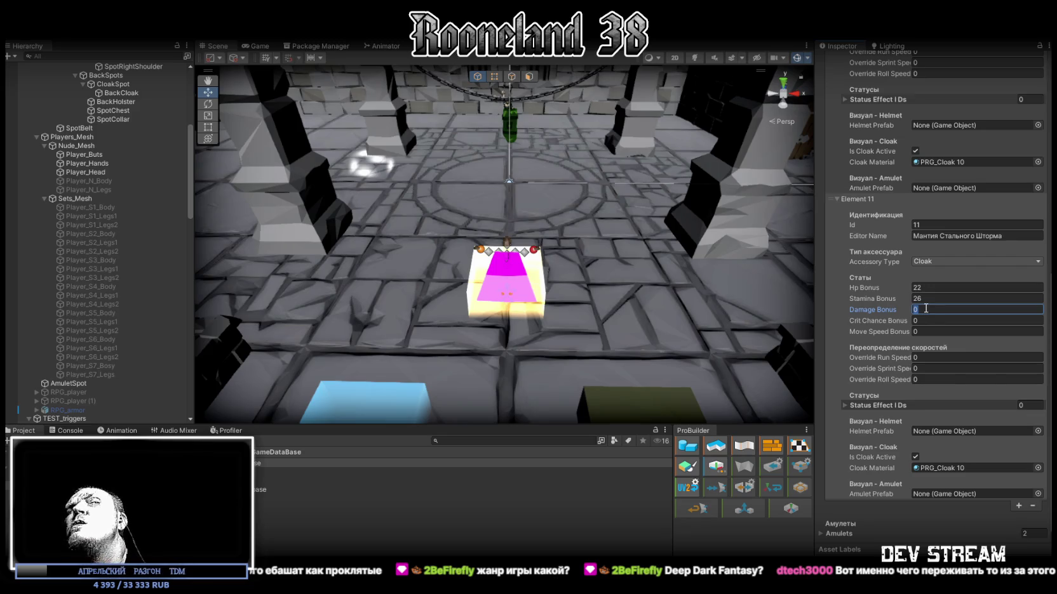
pyautogui.write('2')
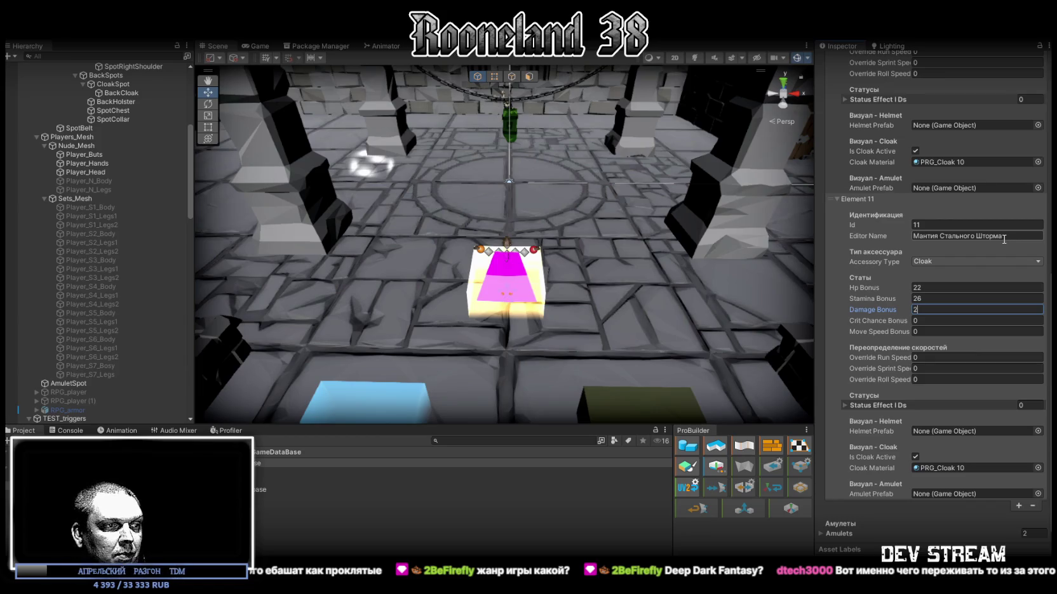
# Step: Set Element 11's material to PRG_Cloak 11 and add cloak Element 12
pyautogui.click(1037, 468)
pyautogui.doubleClick(865, 455)
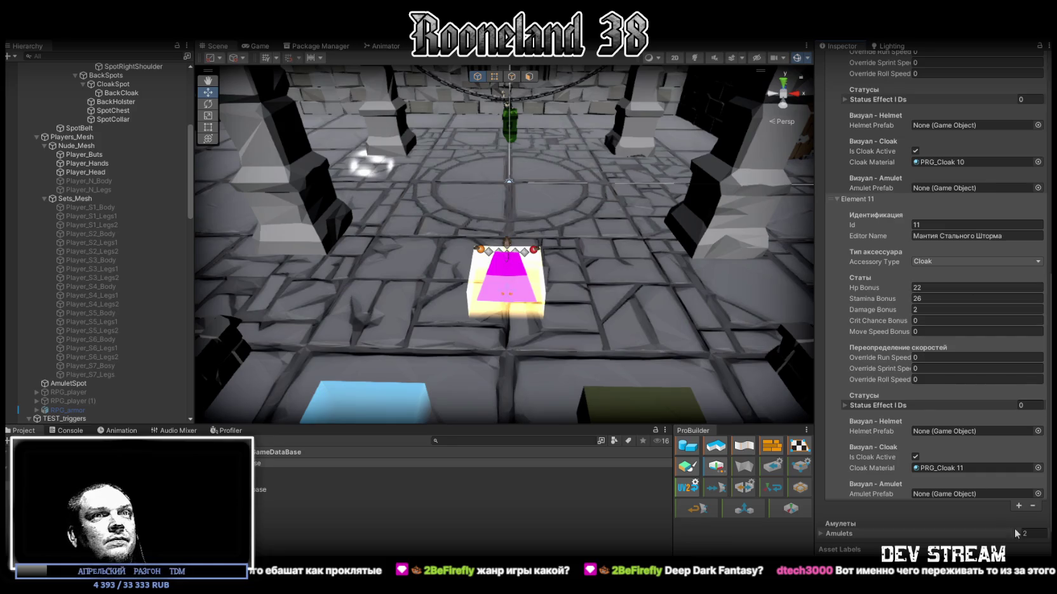
pyautogui.click(1018, 507)
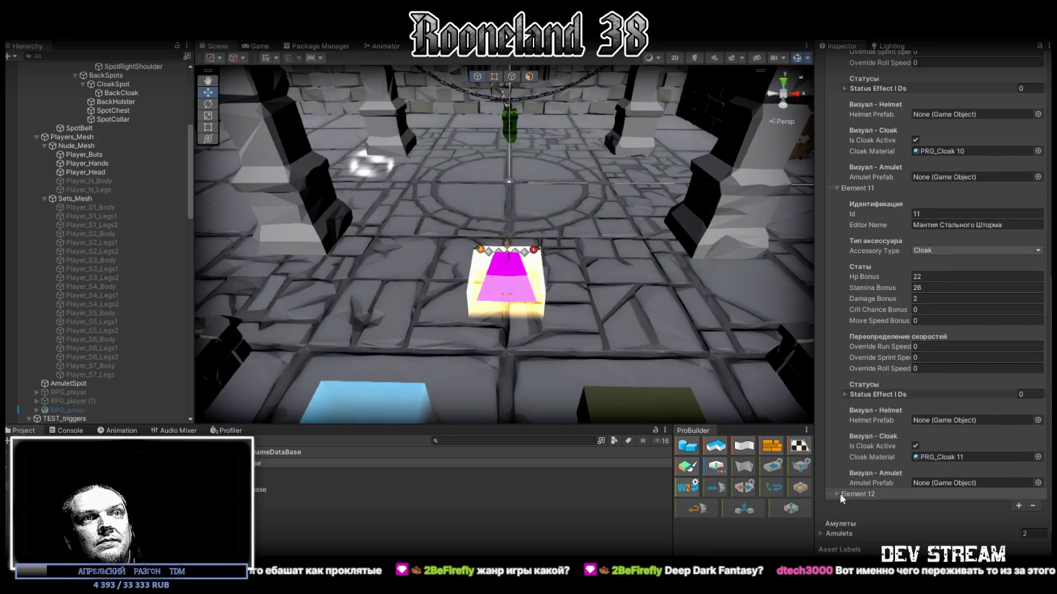
# Step: Name Element 12 'Накидка Непокоренных' with Hp 34, Stamina 15 and Damage 1
pyautogui.click(836, 494)
pyautogui.scroll(-5, 840, 493)
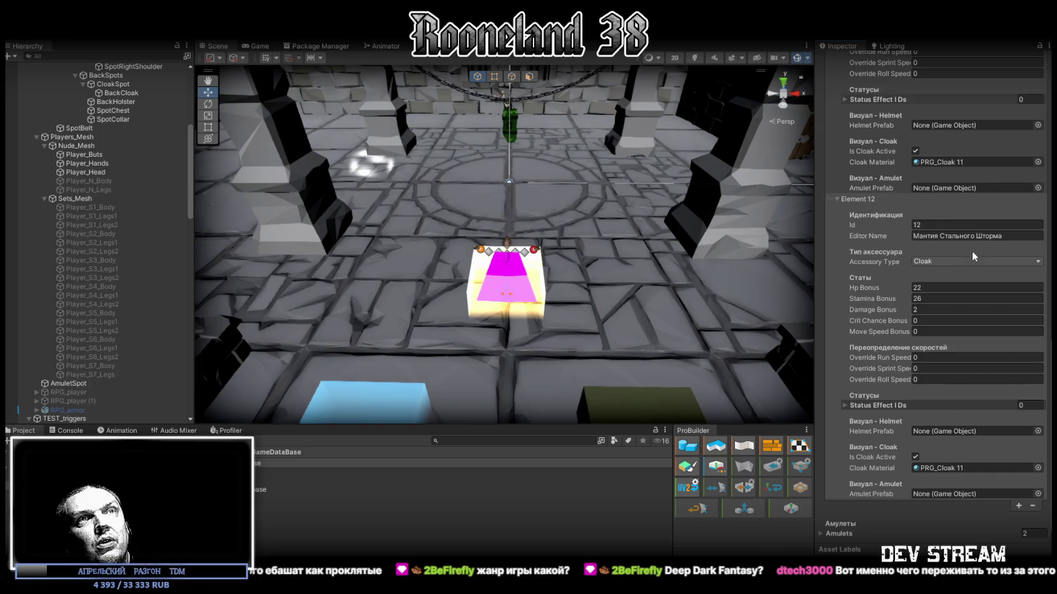
pyautogui.click(1013, 236)
pyautogui.write('Накидка Непокоренных')
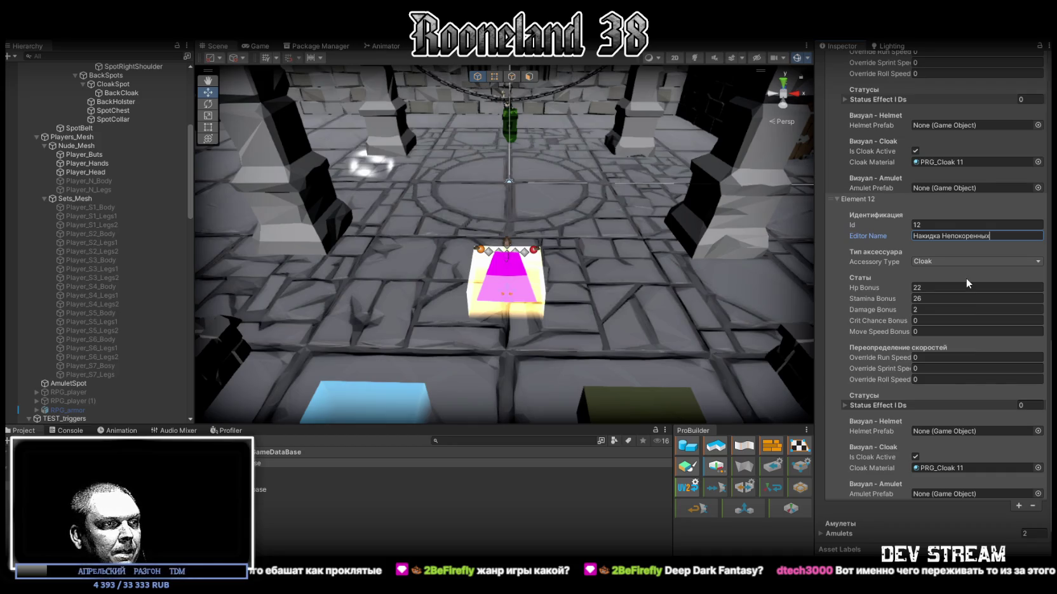
pyautogui.click(946, 298)
pyautogui.write('15')
pyautogui.click(943, 288)
pyautogui.write('34')
pyautogui.click(929, 310)
pyautogui.write('1')
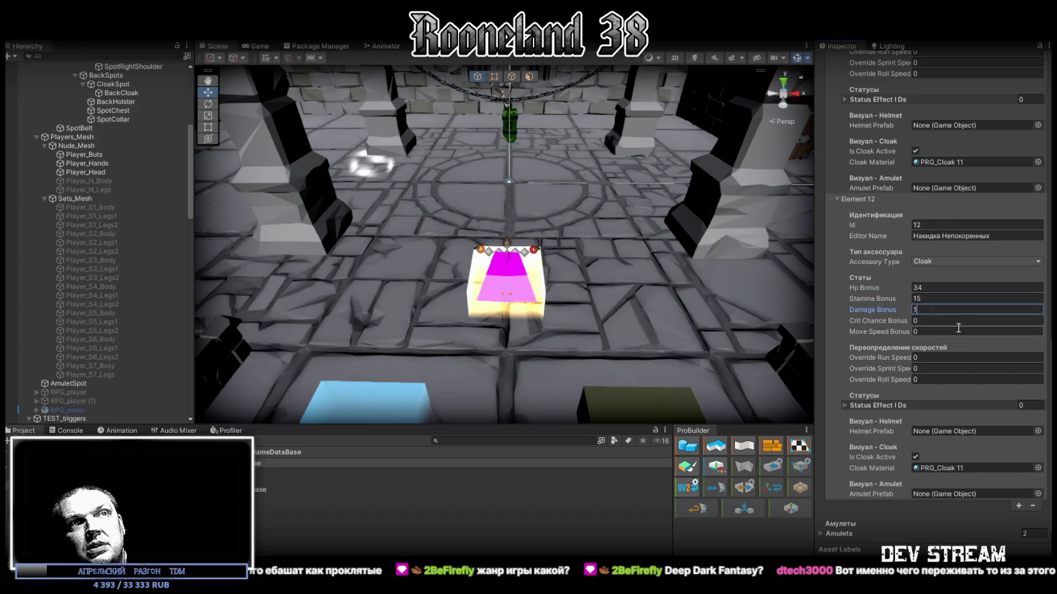
# Step: Assign PRG_Cloak 12 as Element 12's cloak material
pyautogui.click(1038, 468)
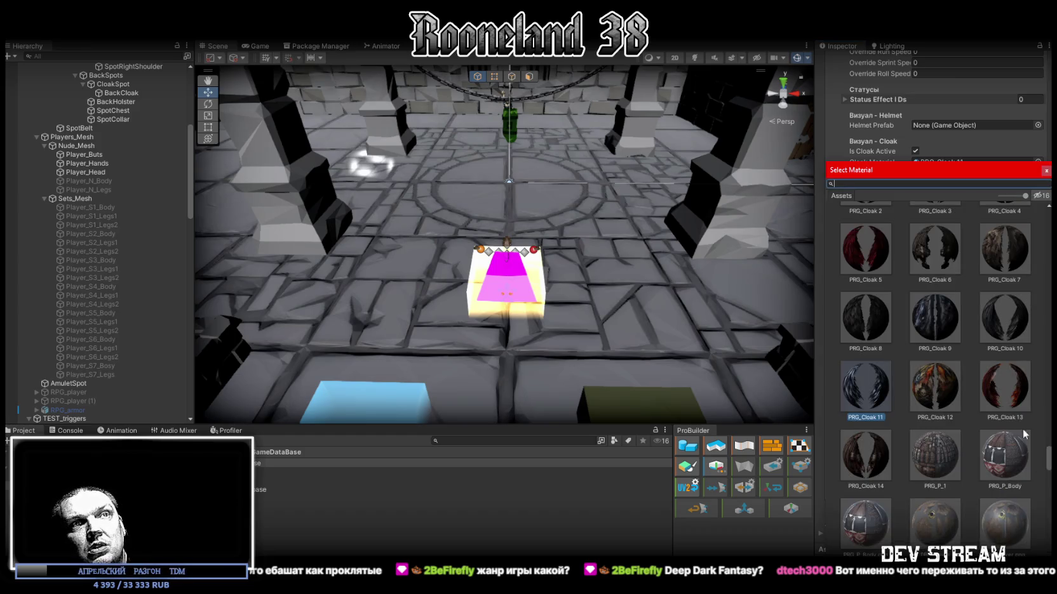
pyautogui.click(936, 383)
pyautogui.doubleClick(935, 383)
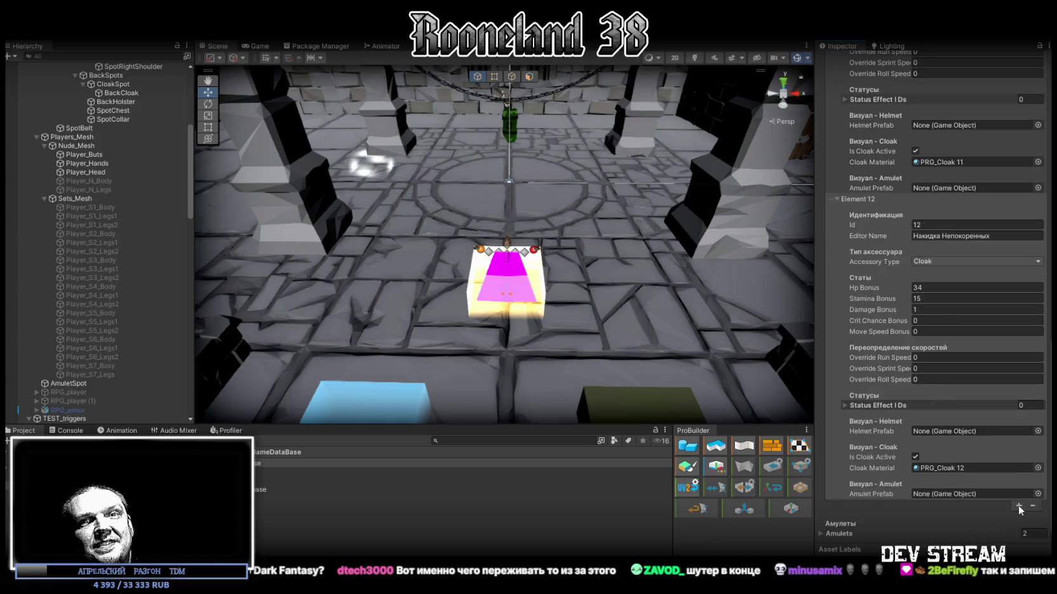
# Step: Add cloak Element 13 and paste in the name 'Плащ Раскаленного Горна'
pyautogui.click(1018, 505)
pyautogui.click(836, 505)
pyautogui.scroll(-5, 940, 444)
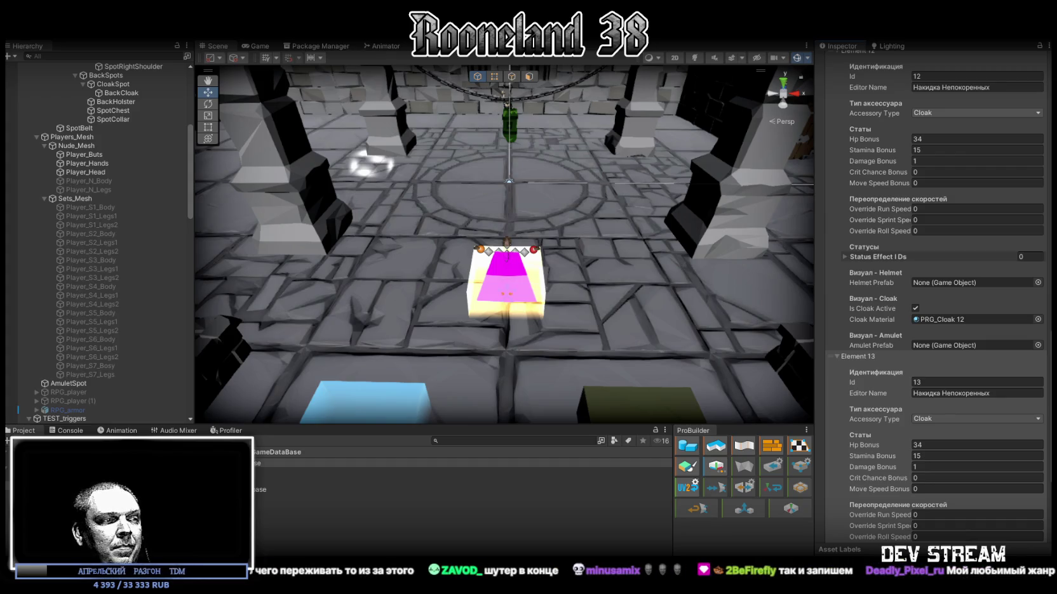
pyautogui.click(1004, 395)
pyautogui.write('Плащ Раскаленного Горна')
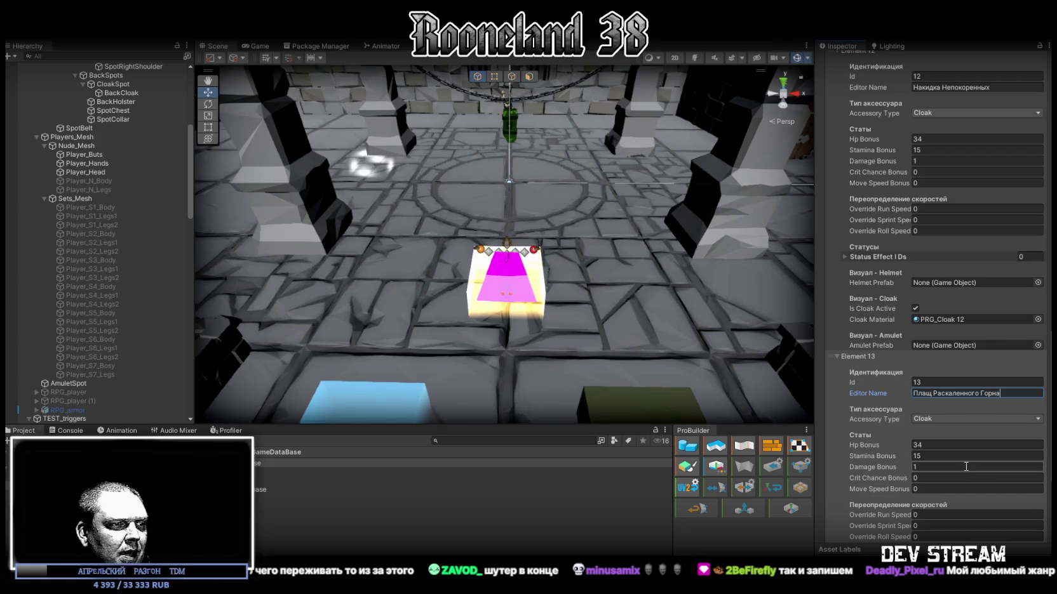
# Step: Give Element 13 Hp 30 and Stamina 19, assign material PRG_Cloak 13, then add Element 14
pyautogui.write('9')
pyautogui.click(932, 445)
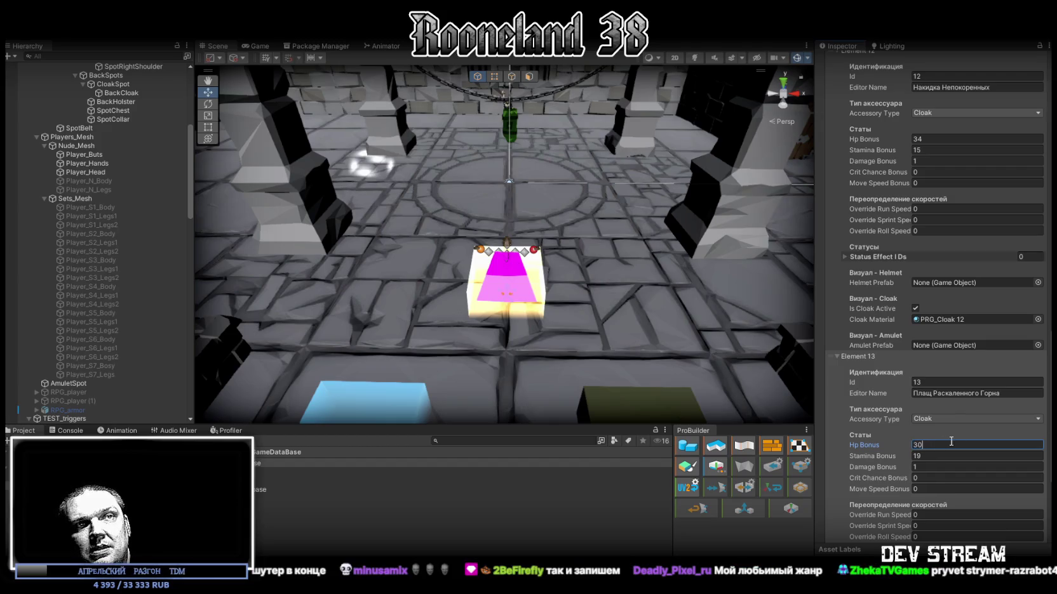
pyautogui.scroll(-3, 956, 440)
pyautogui.press('Return')
pyautogui.scroll(-3, 1007, 429)
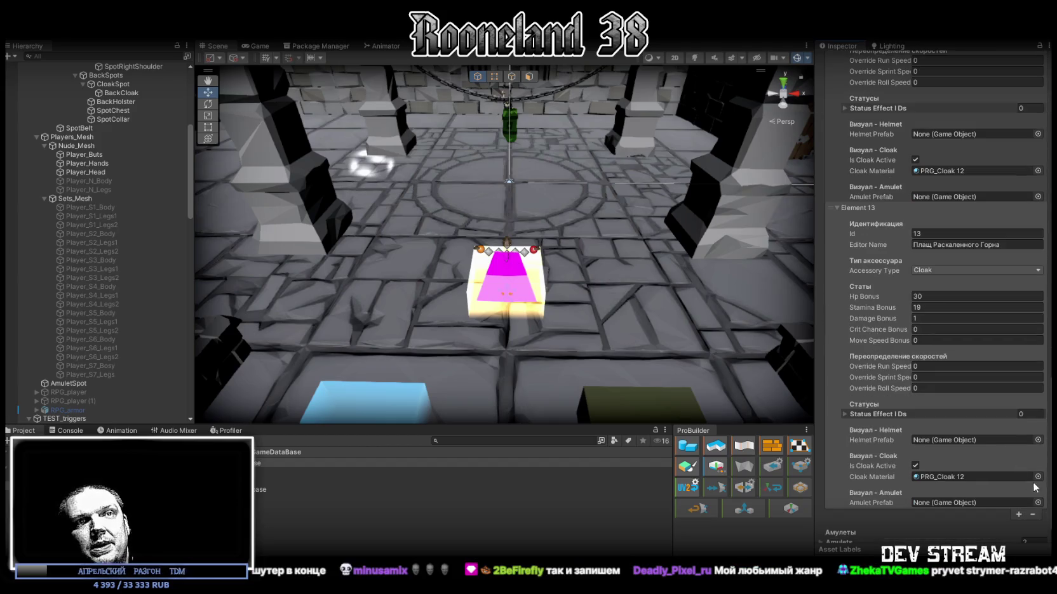
pyautogui.click(1038, 477)
pyautogui.doubleClick(1012, 403)
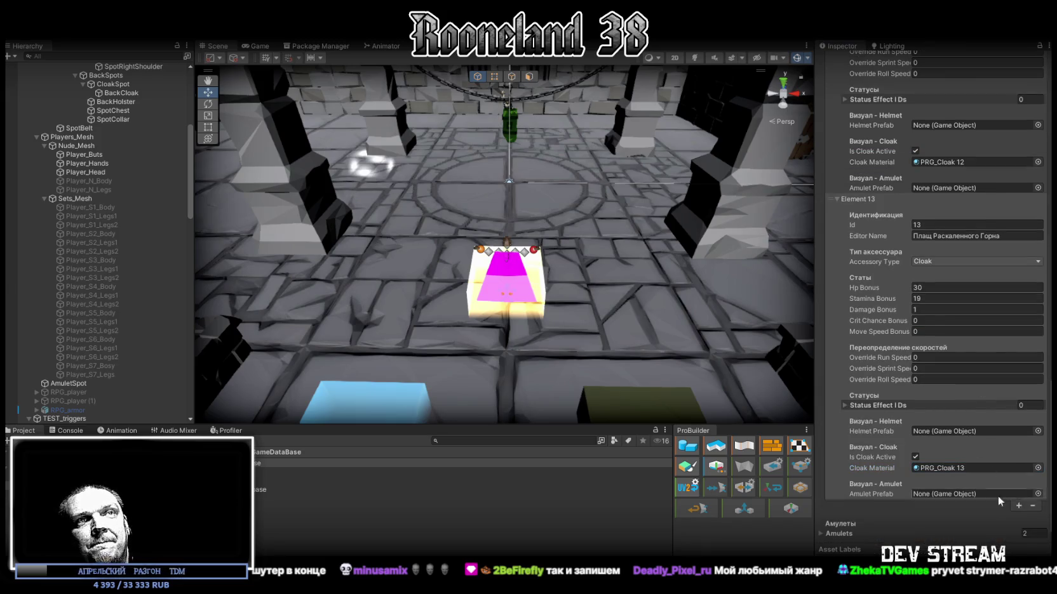
pyautogui.click(1020, 505)
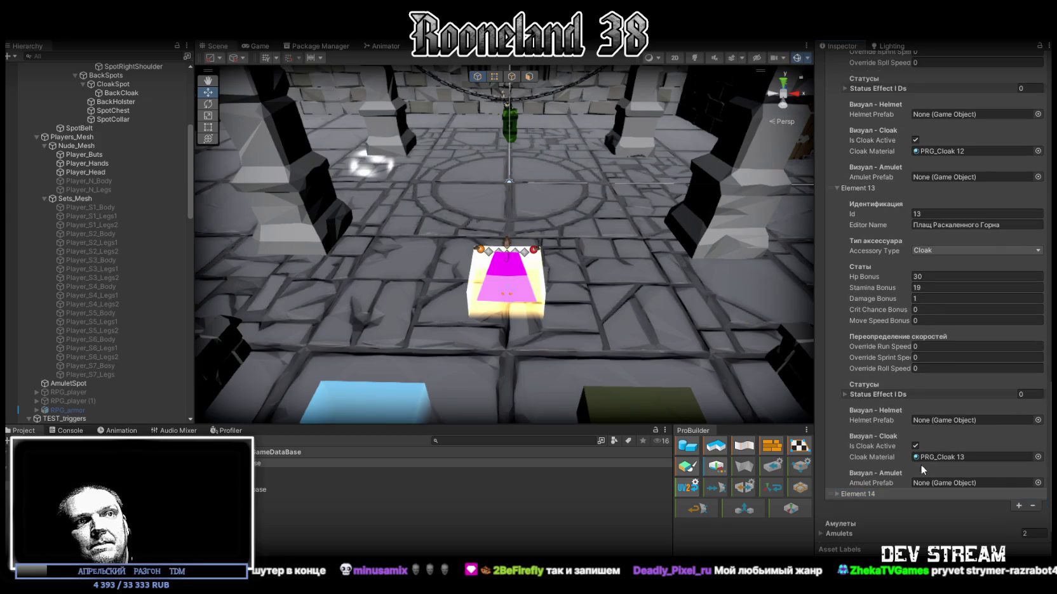
# Step: Name Element 14 'Мантия Землетрясения' with Hp 43, Stamina 7, Damage 0 and material PRG_Cloak 14
pyautogui.scroll(-8, 960, 493)
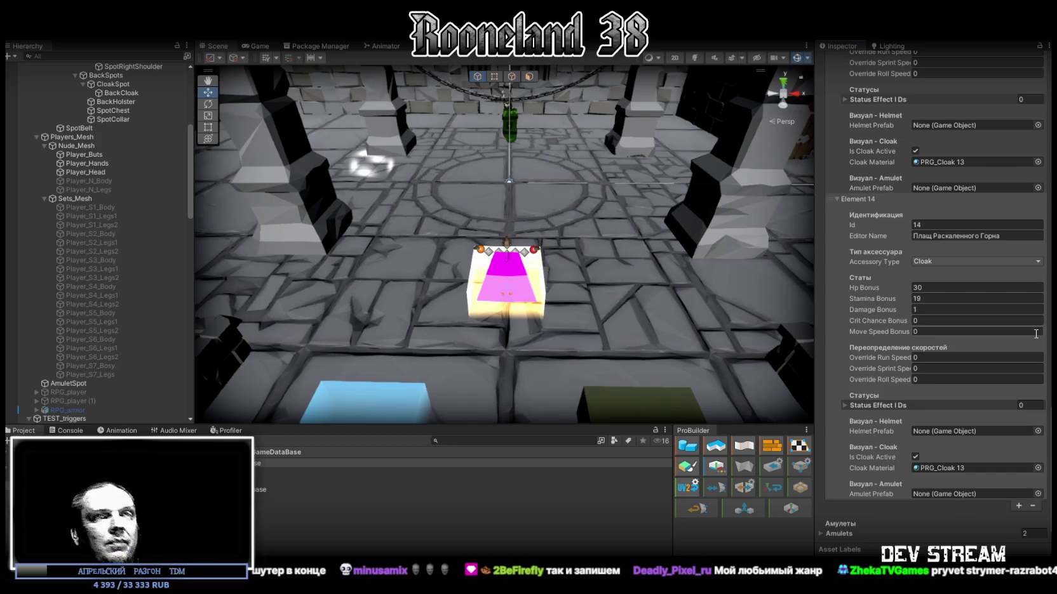
pyautogui.click(1017, 235)
pyautogui.write('Мантия Землетрясения')
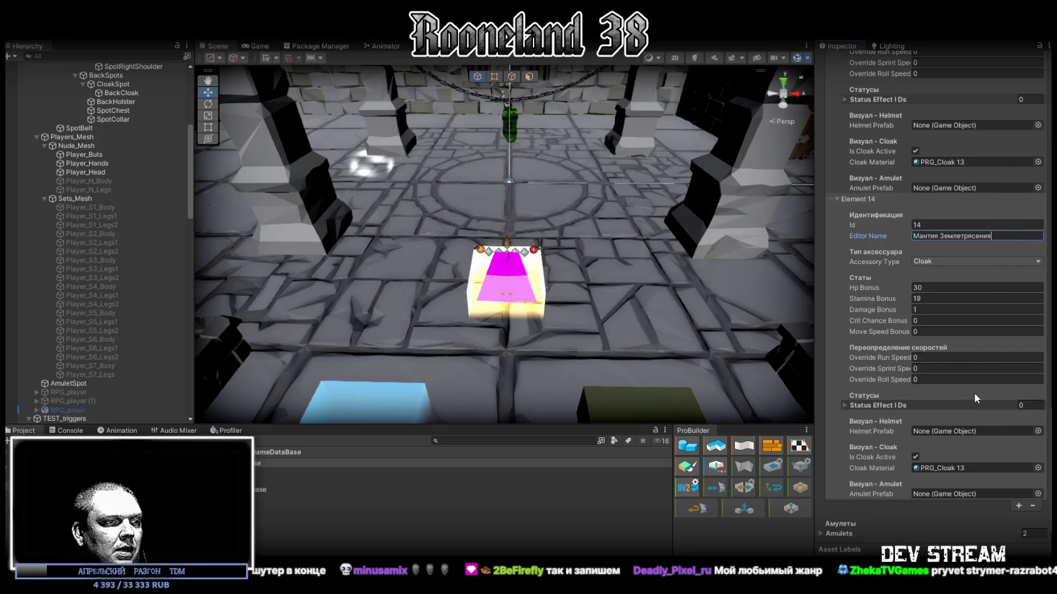
pyautogui.click(931, 309)
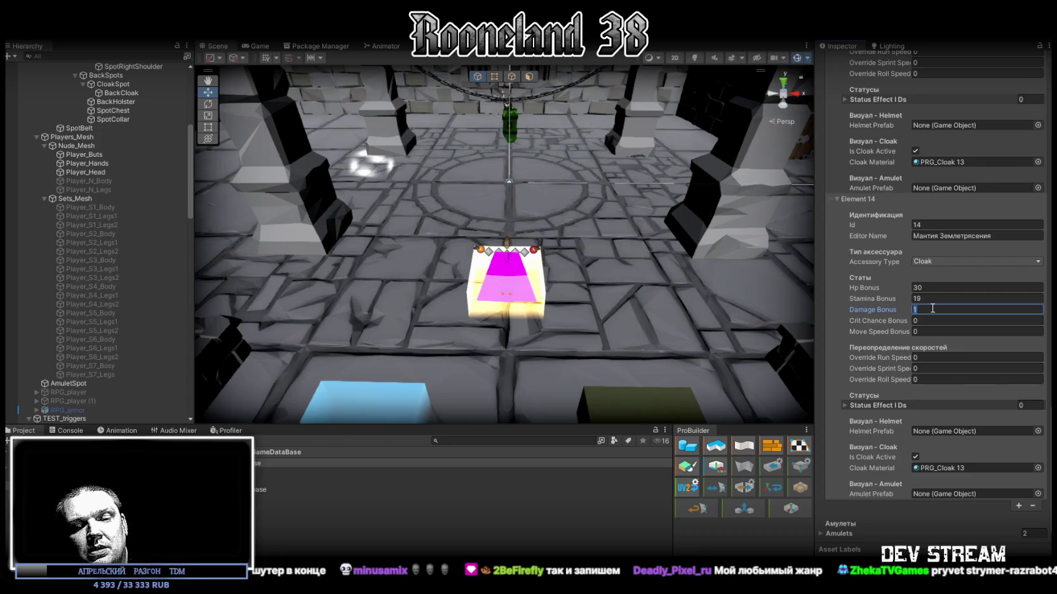
pyautogui.click(937, 298)
pyautogui.write('7')
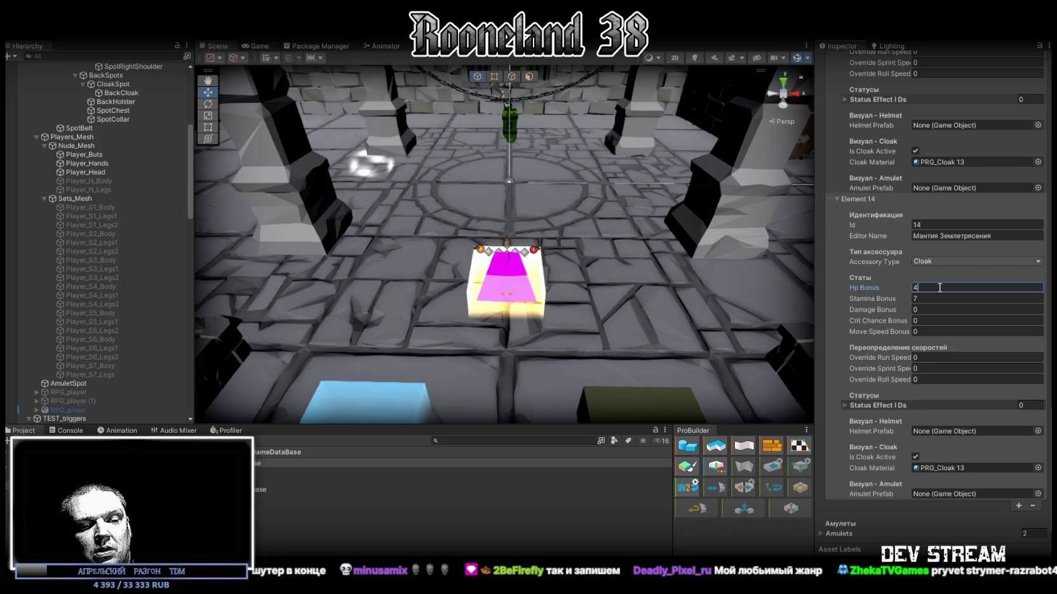
pyautogui.click(1037, 468)
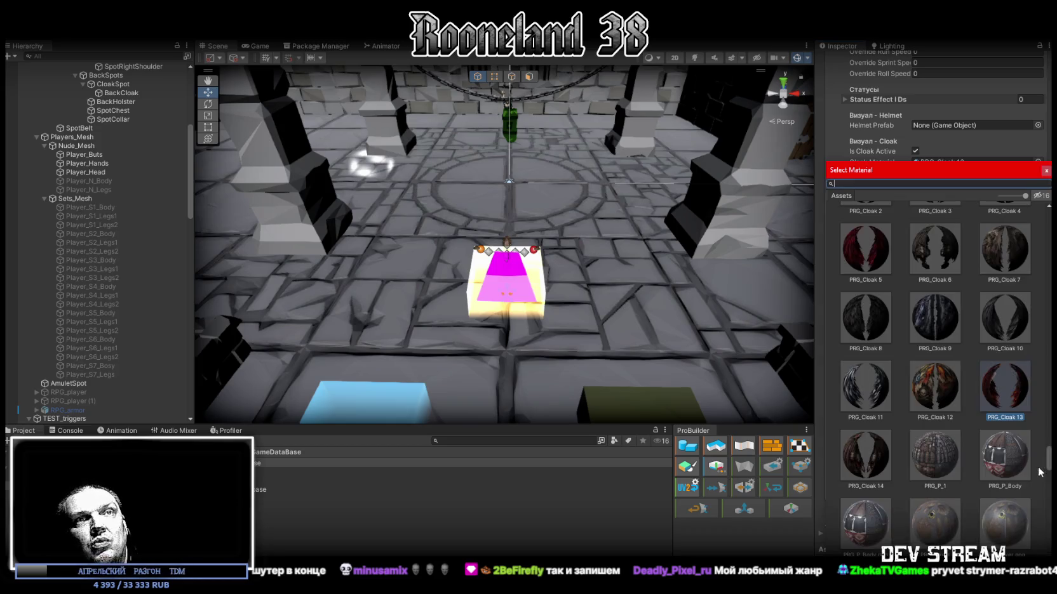
pyautogui.doubleClick(877, 461)
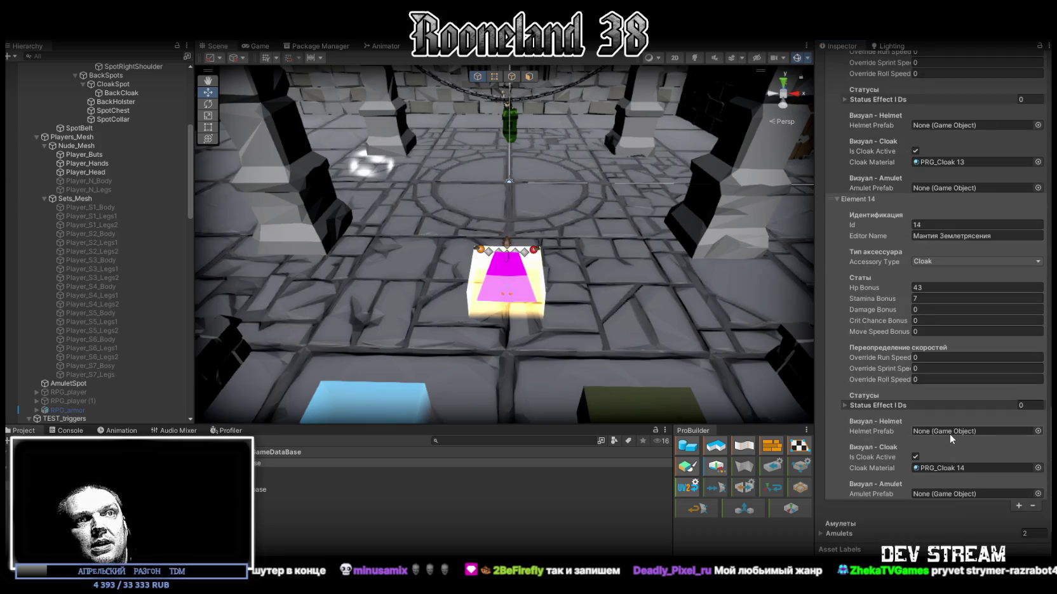
pyautogui.scroll(15, 933, 435)
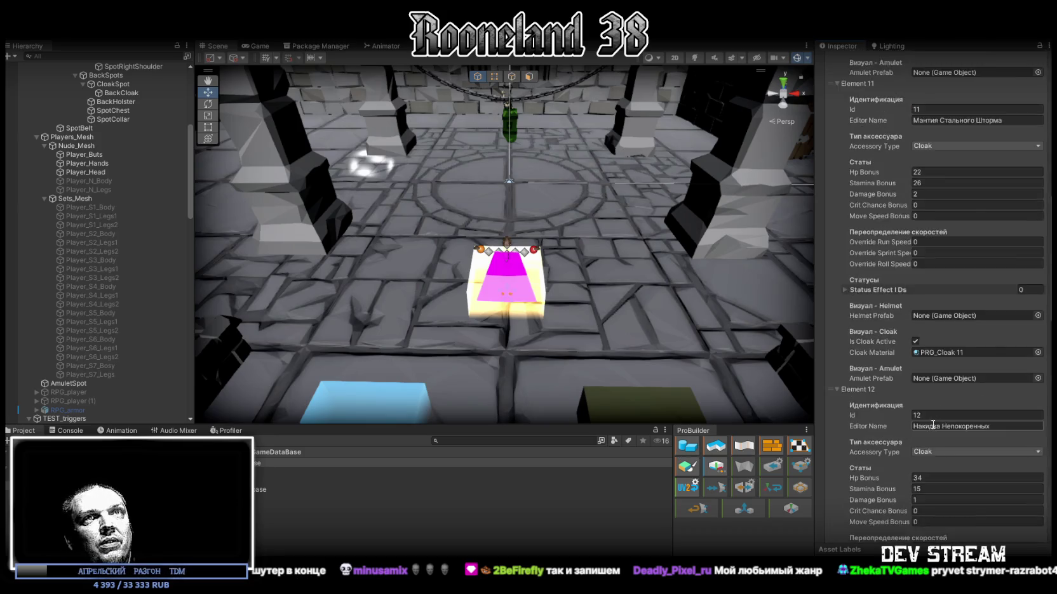
# Step: Select the pink SpotBelt object and orbit the Scene view around the dungeon floor
pyautogui.scroll(3, 932, 434)
pyautogui.scroll(-5, 574, 271)
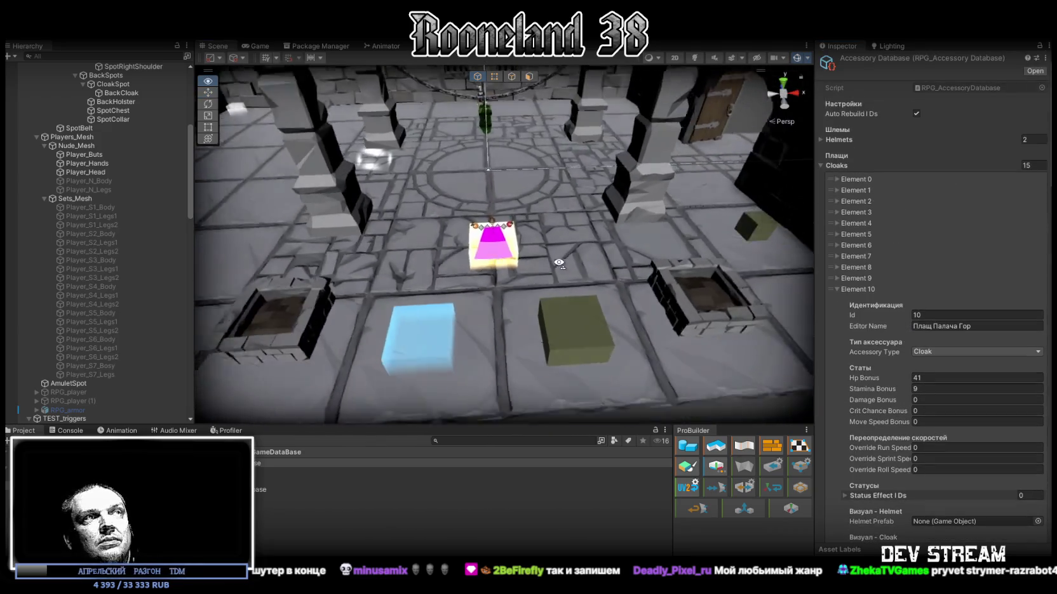
pyautogui.click(496, 267)
pyautogui.moveTo(494, 269); pyautogui.dragTo(540, 265)
pyautogui.scroll(2, 539, 265)
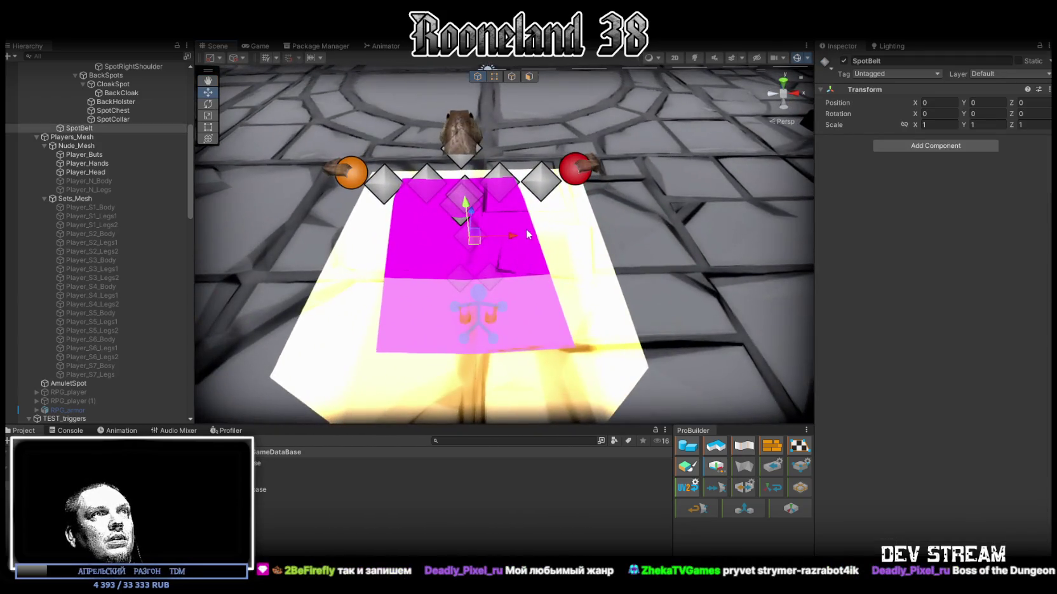
pyautogui.scroll(-5, 535, 278)
pyautogui.scroll(-3, 535, 277)
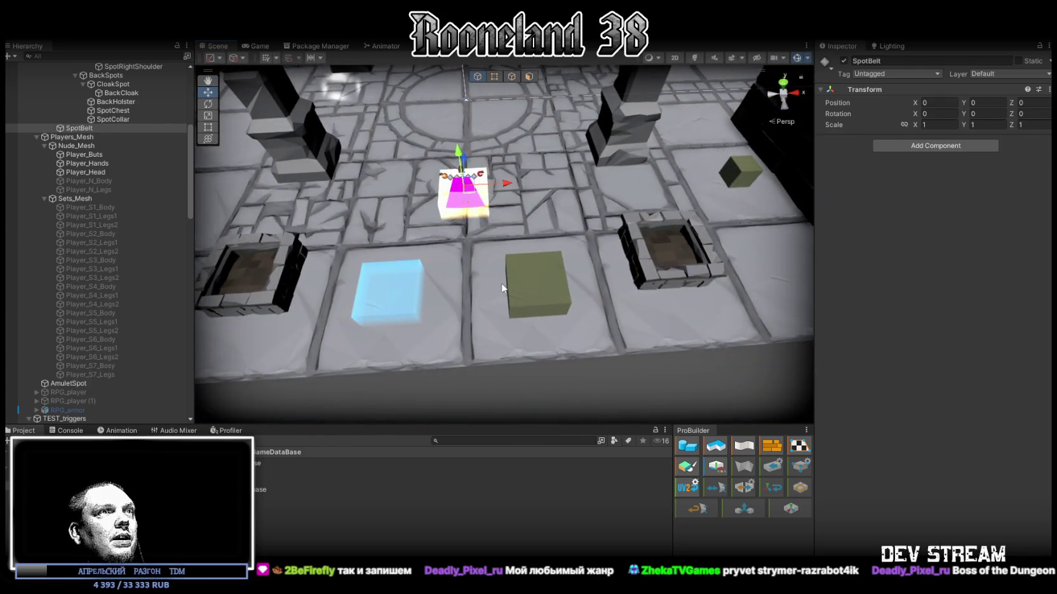
pyautogui.click(546, 290)
pyautogui.moveTo(537, 288)
pyautogui.mouseDown()
pyautogui.moveTo(562, 272)
pyautogui.moveTo(537, 197)
pyautogui.moveTo(575, 229)
pyautogui.moveTo(579, 331)
pyautogui.mouseUp()
# Step: Select Cube (3), check its Collider Actions EquipCloak event, and maximise the Game view
pyautogui.click(529, 172)
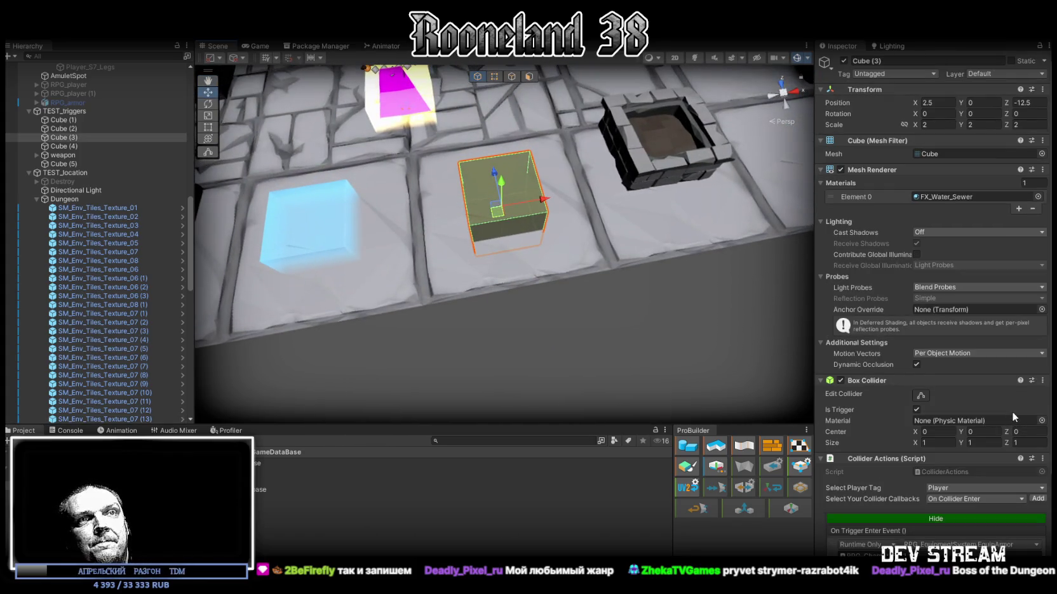
pyautogui.scroll(-5, 1014, 418)
pyautogui.click(1042, 335)
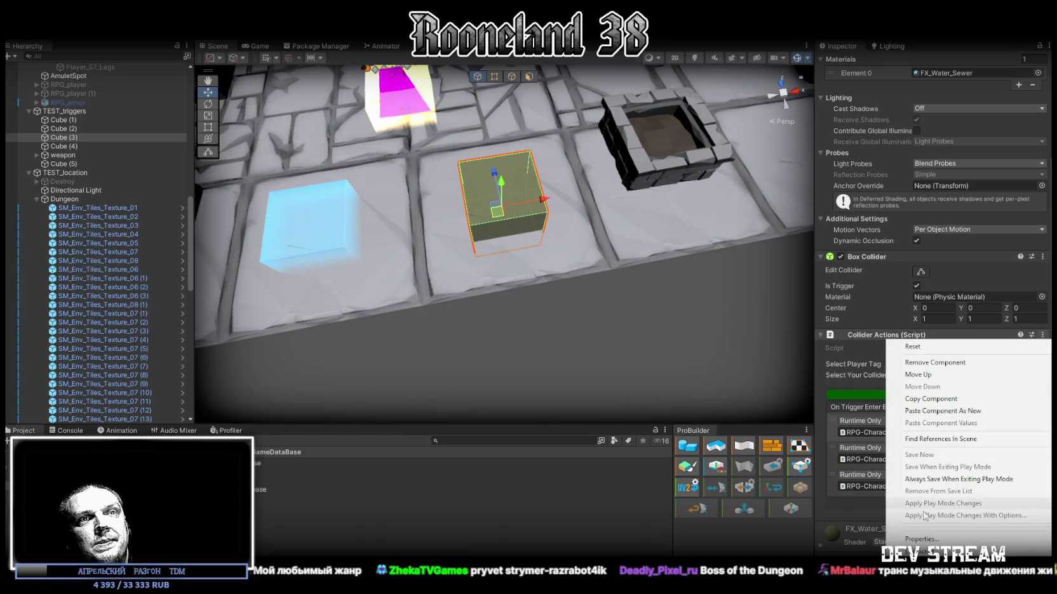
pyautogui.click(883, 535)
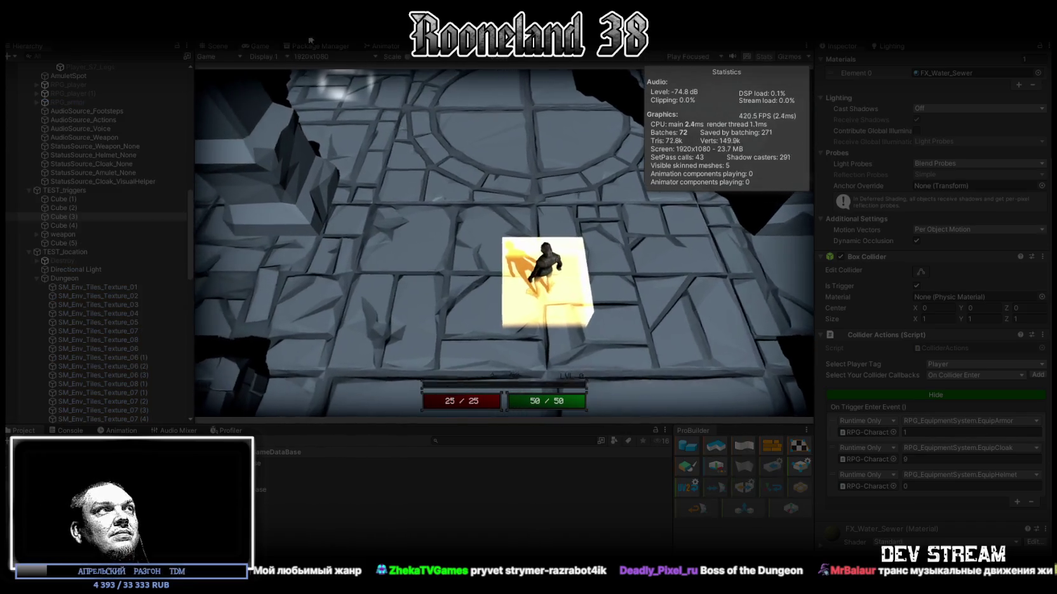
pyautogui.doubleClick(258, 43)
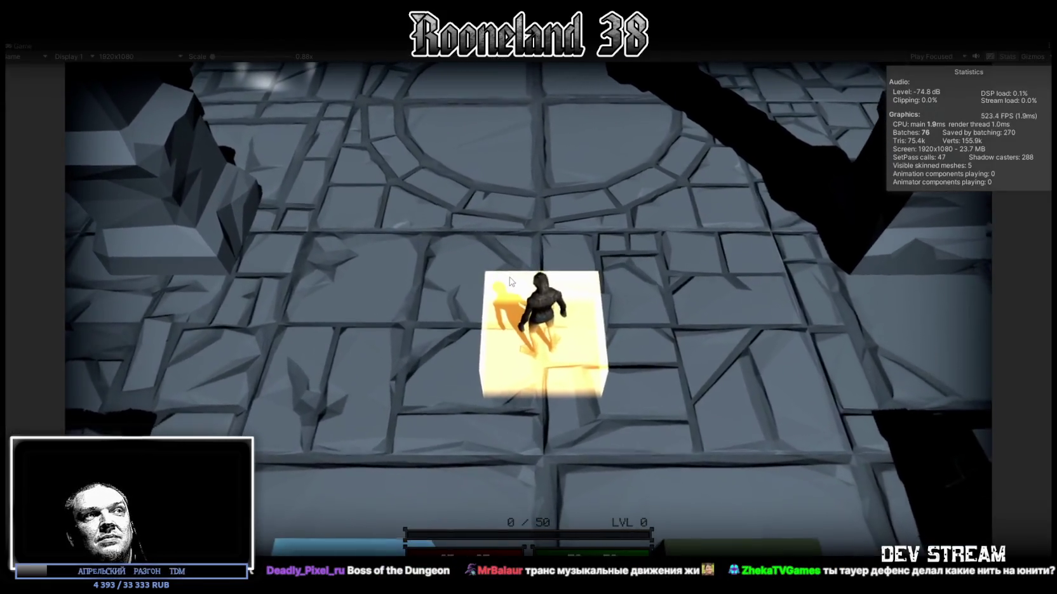
# Step: Walk the character around the dungeon and onto the green tile to equip a cloak
pyautogui.press('s')
pyautogui.press('w')
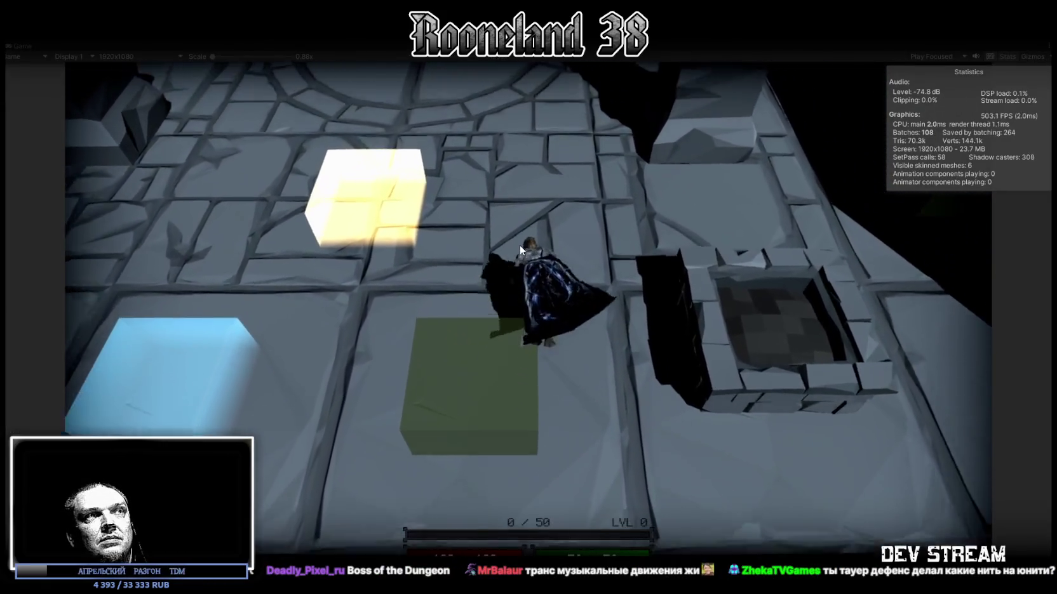
pyautogui.press('w')
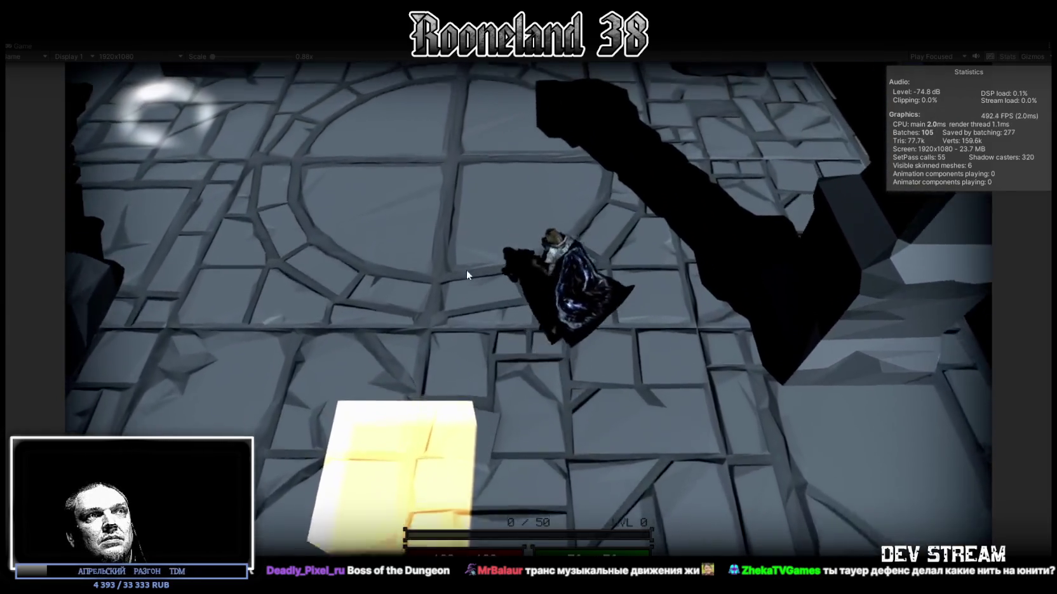
pyautogui.press('s')
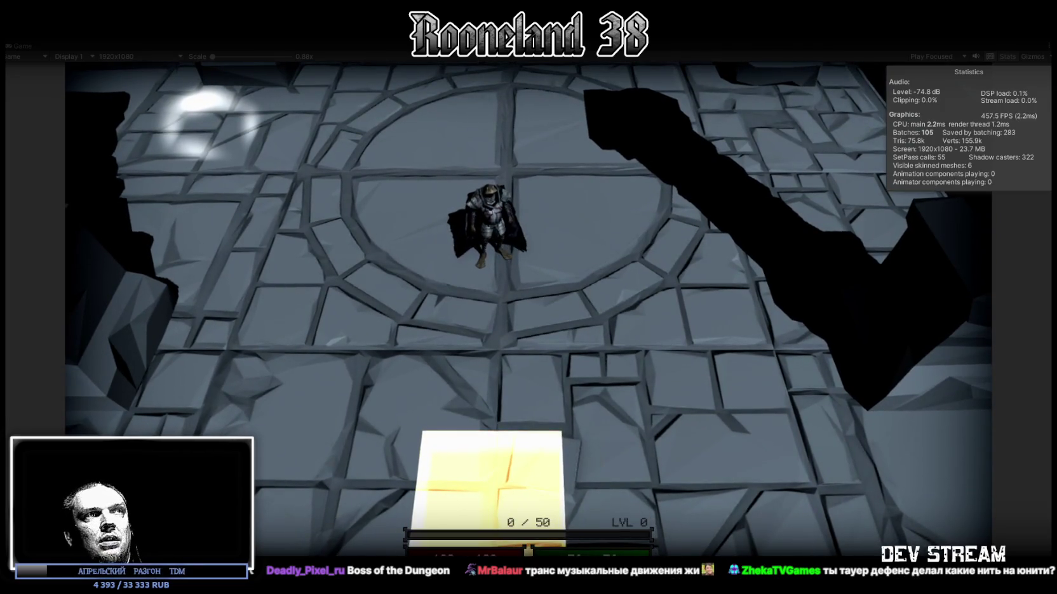
pyautogui.press('a')
pyautogui.press('s')
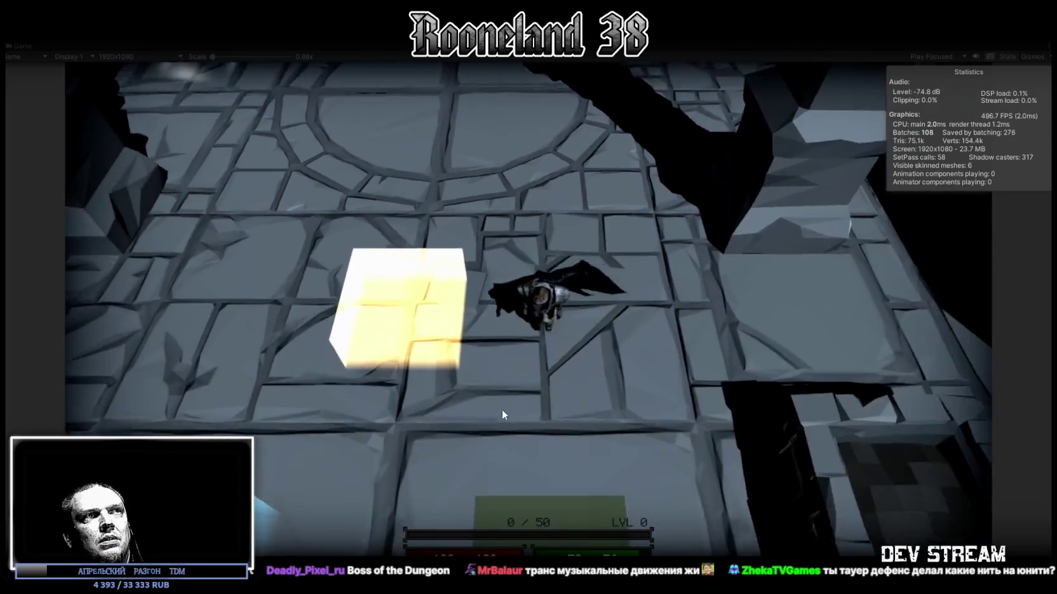
pyautogui.press('w')
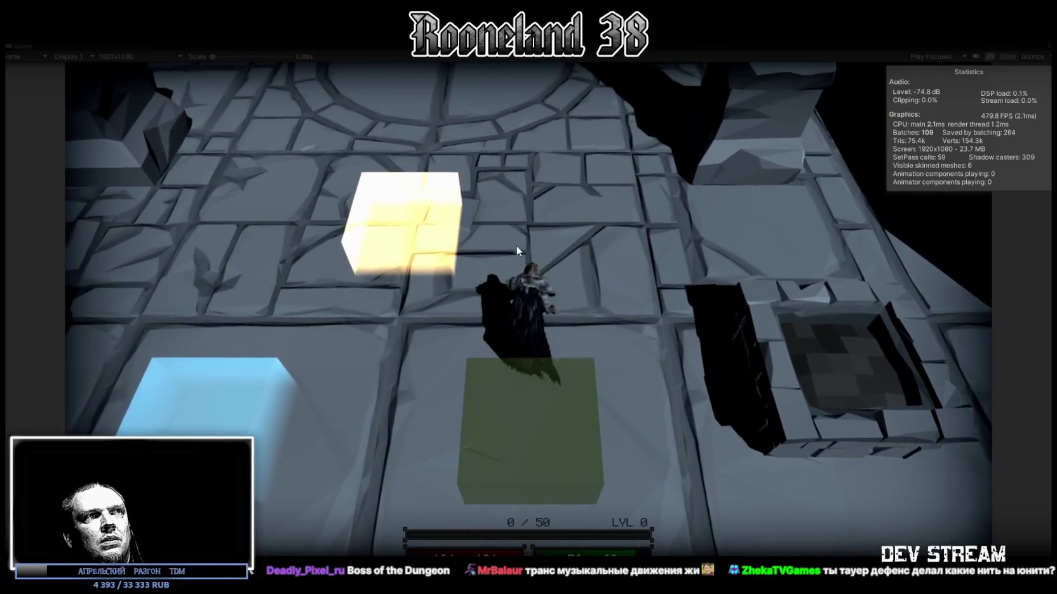
pyautogui.press('a')
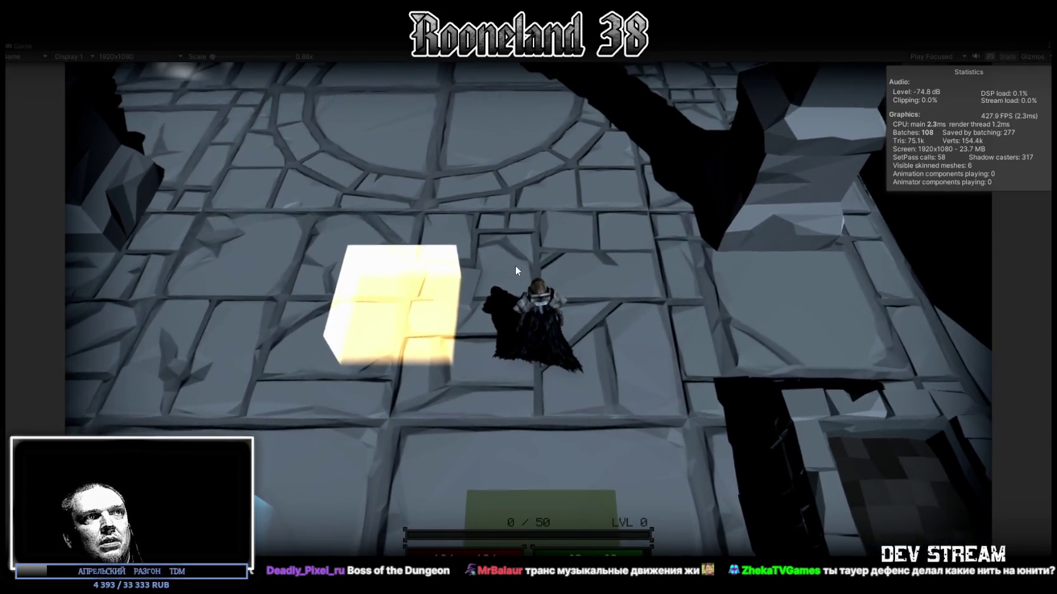
pyautogui.press('s')
pyautogui.press('s')
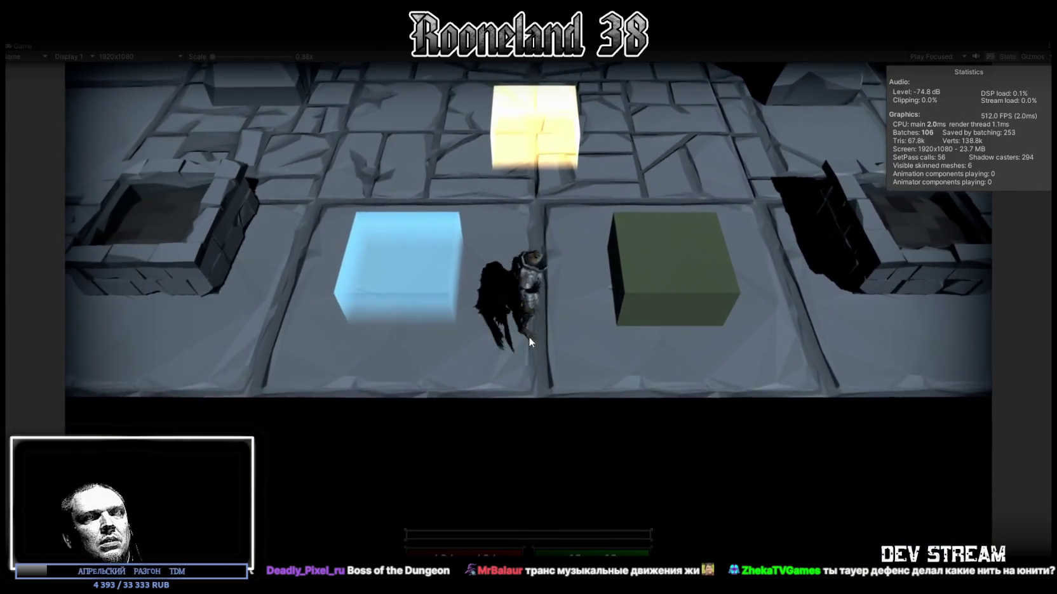
pyautogui.press('d')
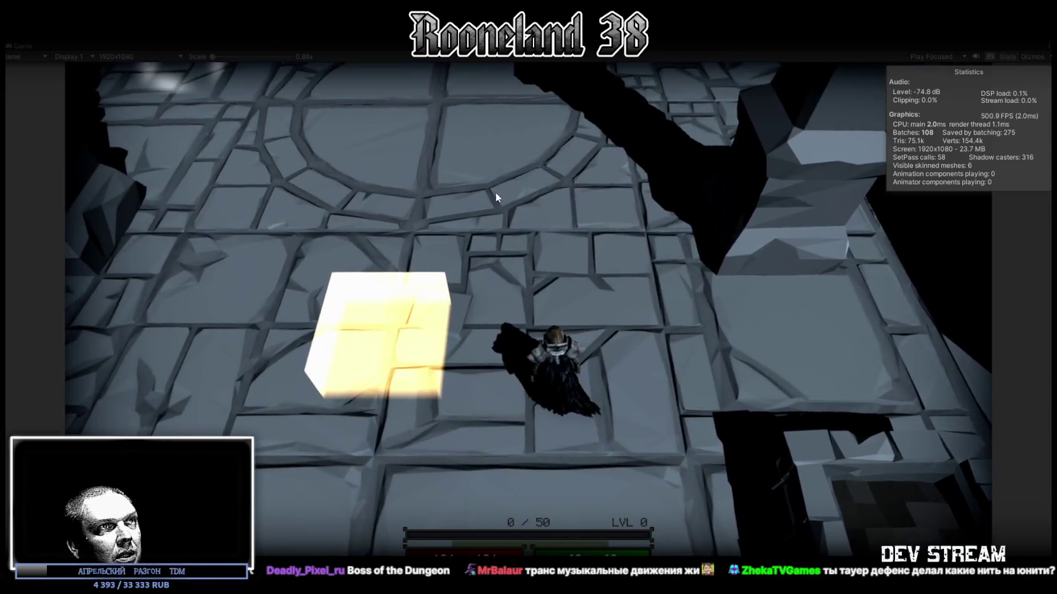
pyautogui.press('w')
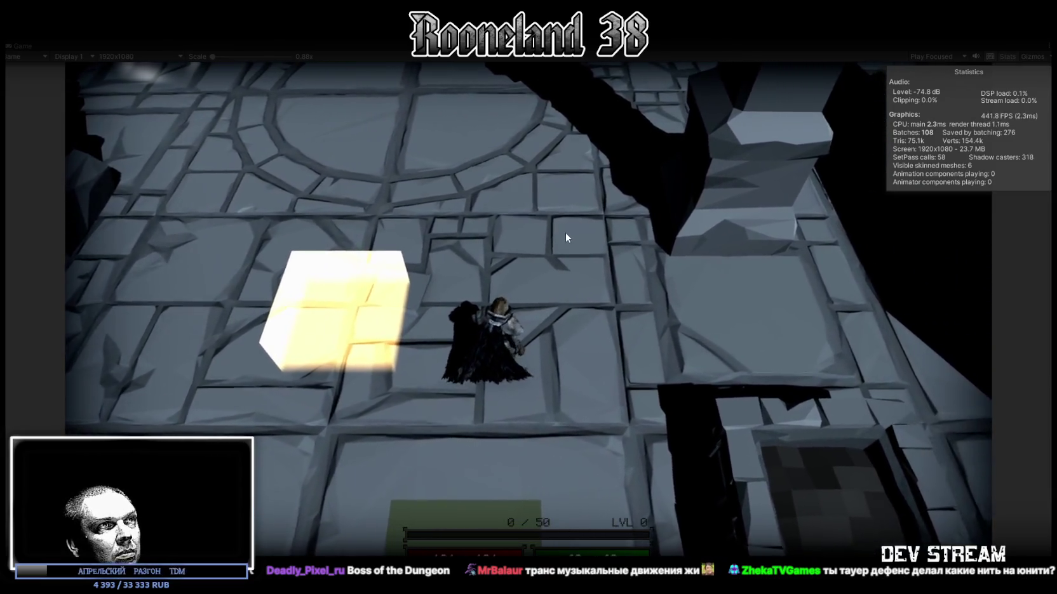
pyautogui.press('w')
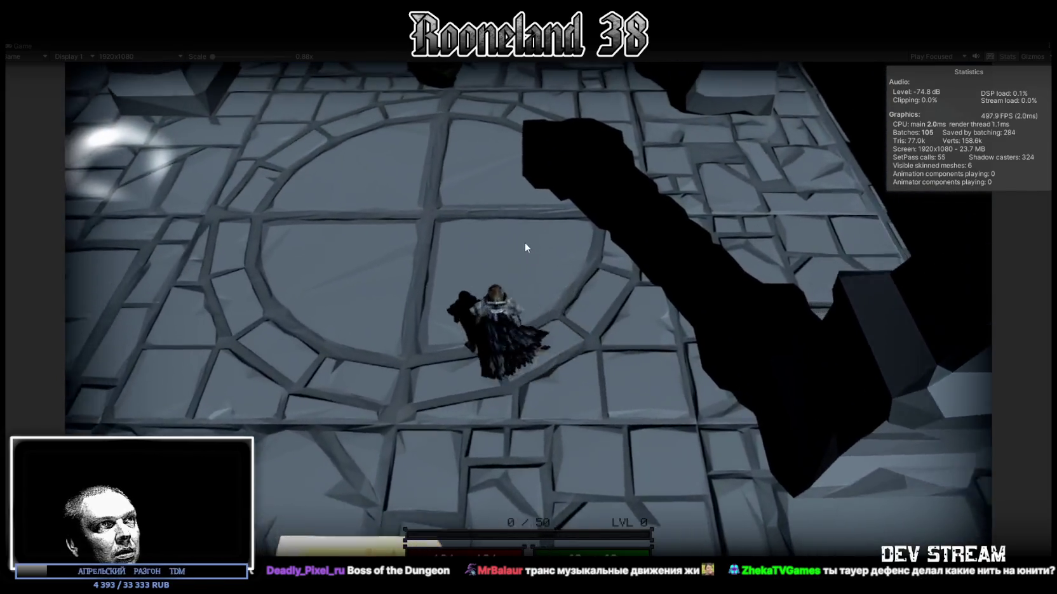
pyautogui.press('s')
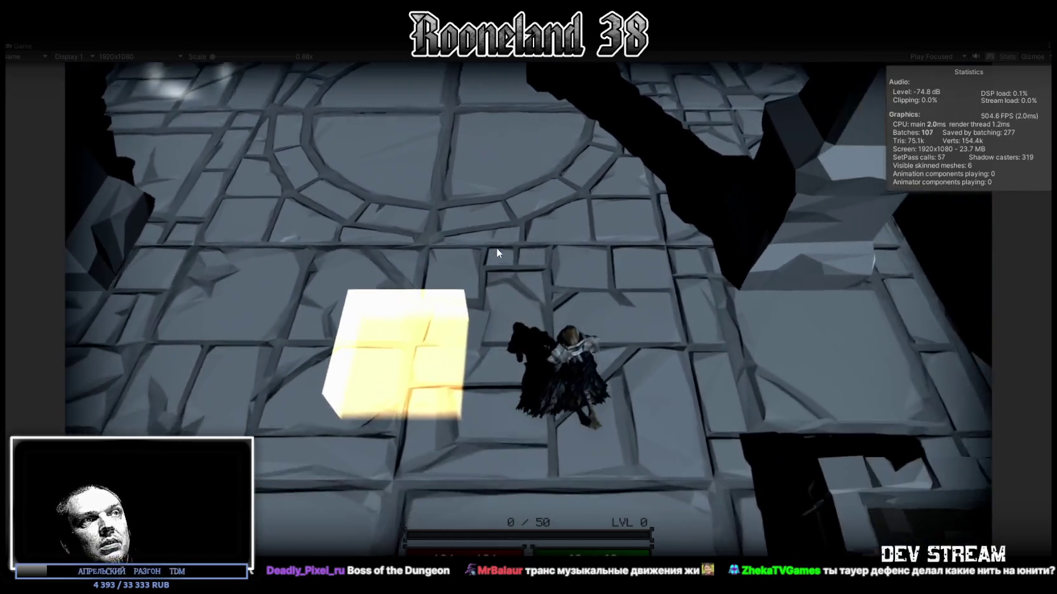
pyautogui.press('s')
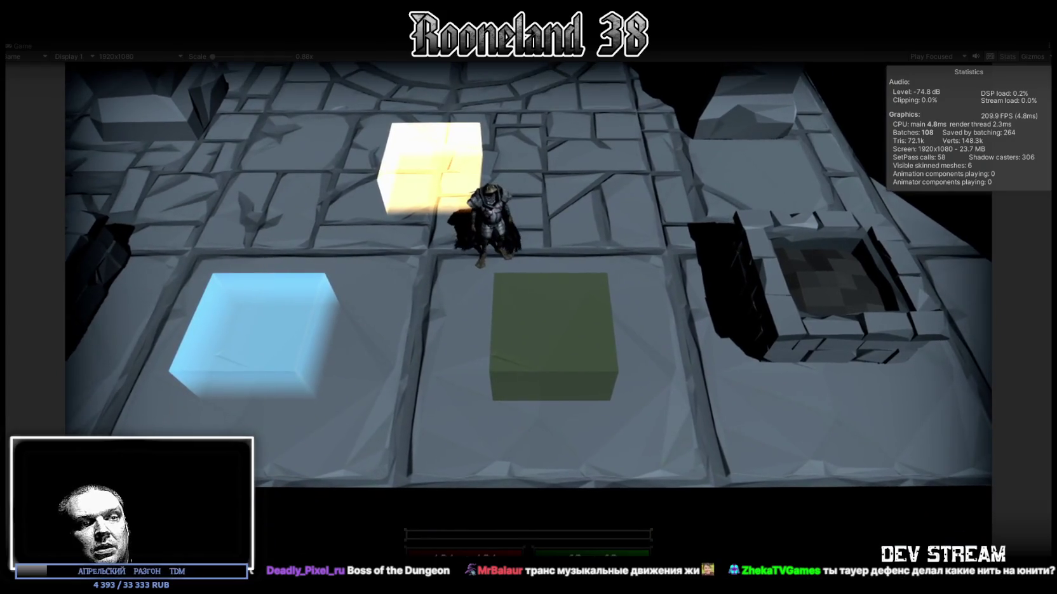
pyautogui.press('s')
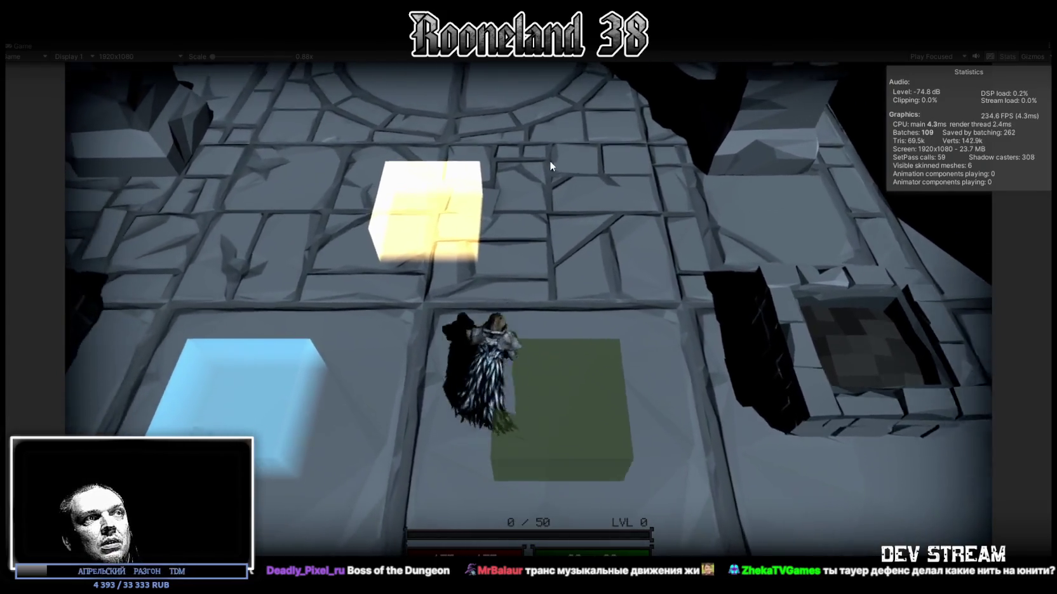
# Step: Walk across the circular floor and back onto the green block to try another cloak
pyautogui.press('w')
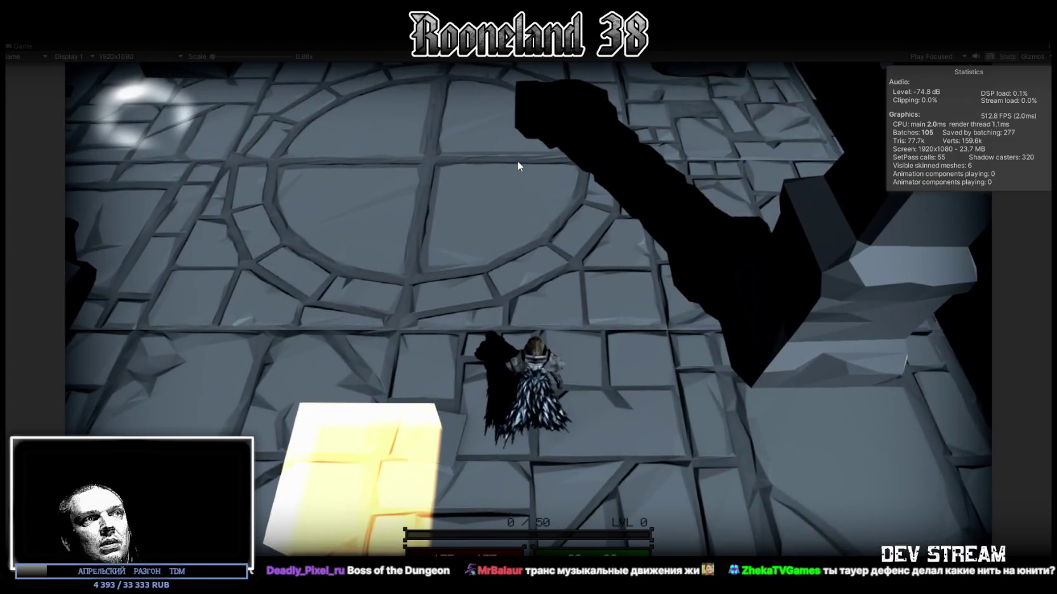
pyautogui.press('s')
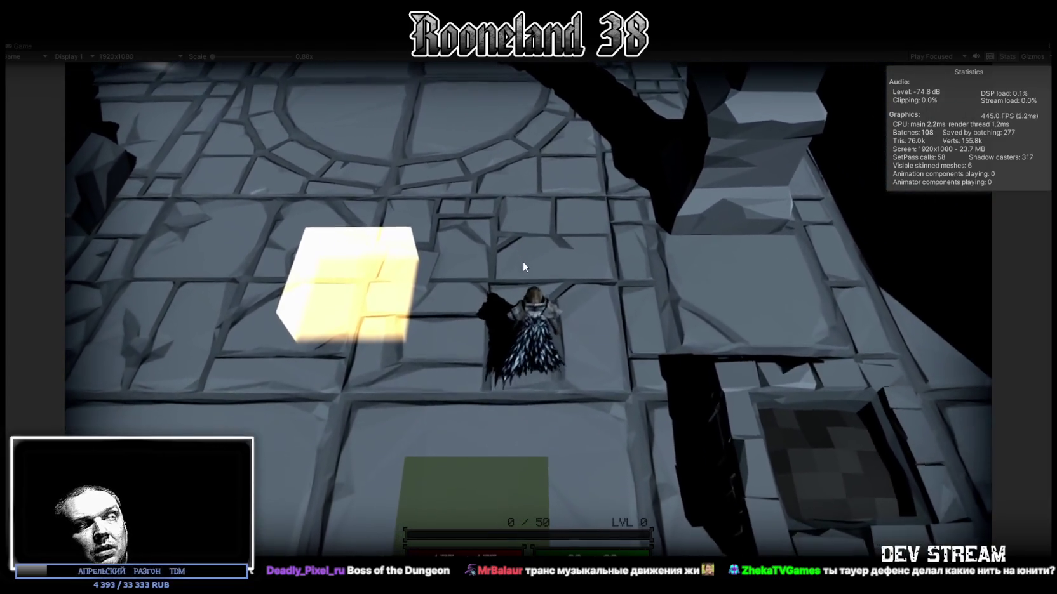
pyautogui.press('a')
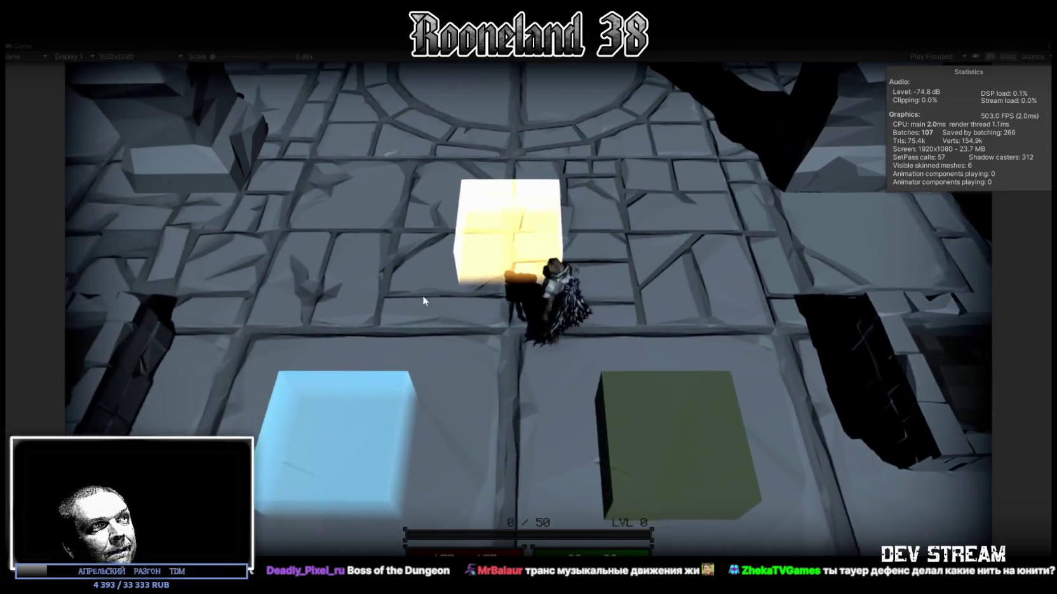
pyautogui.press('a')
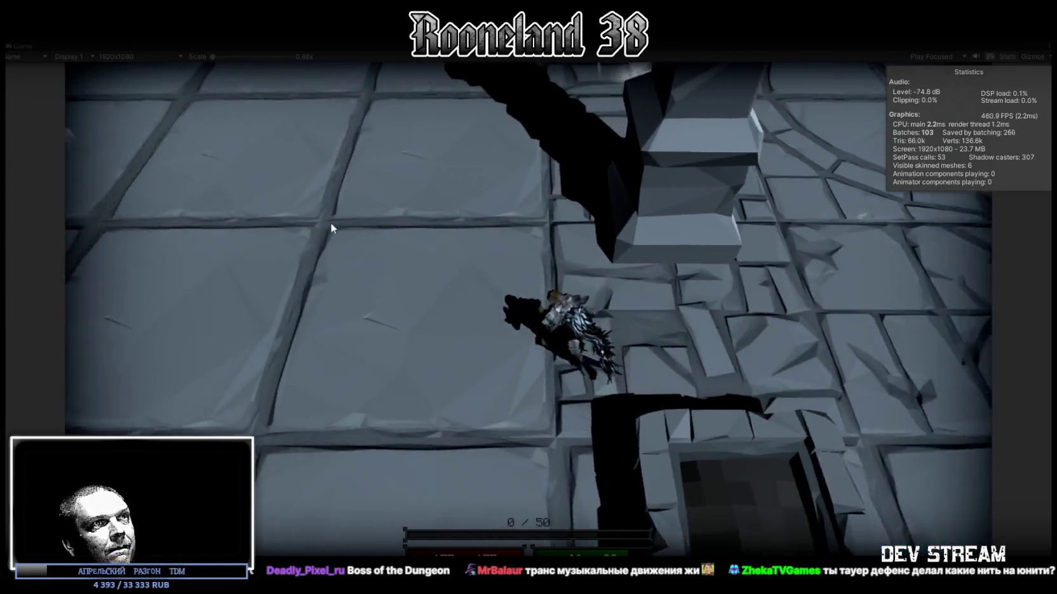
pyautogui.press('w')
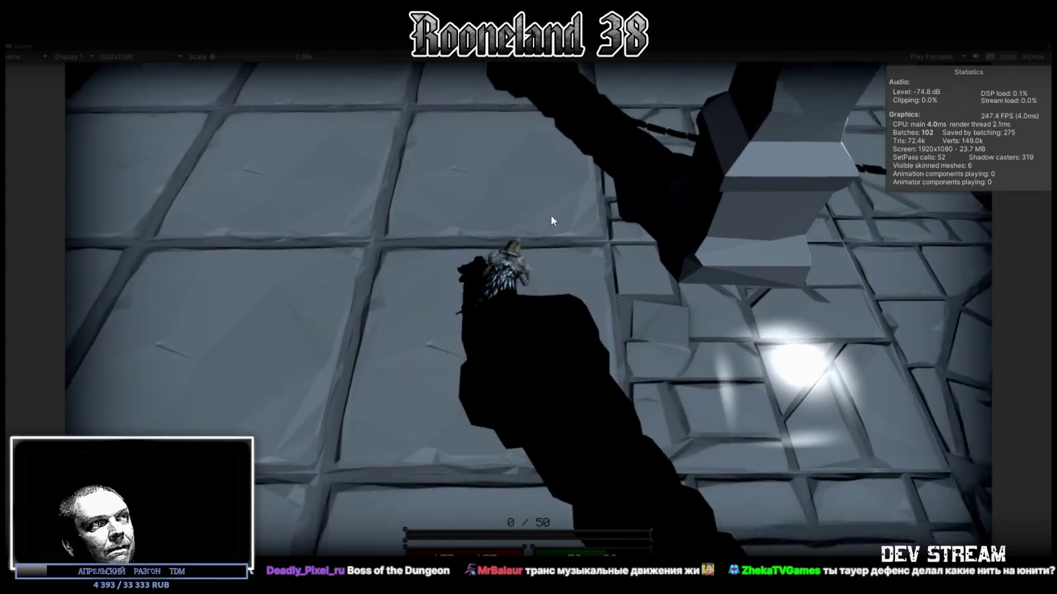
pyautogui.press('w')
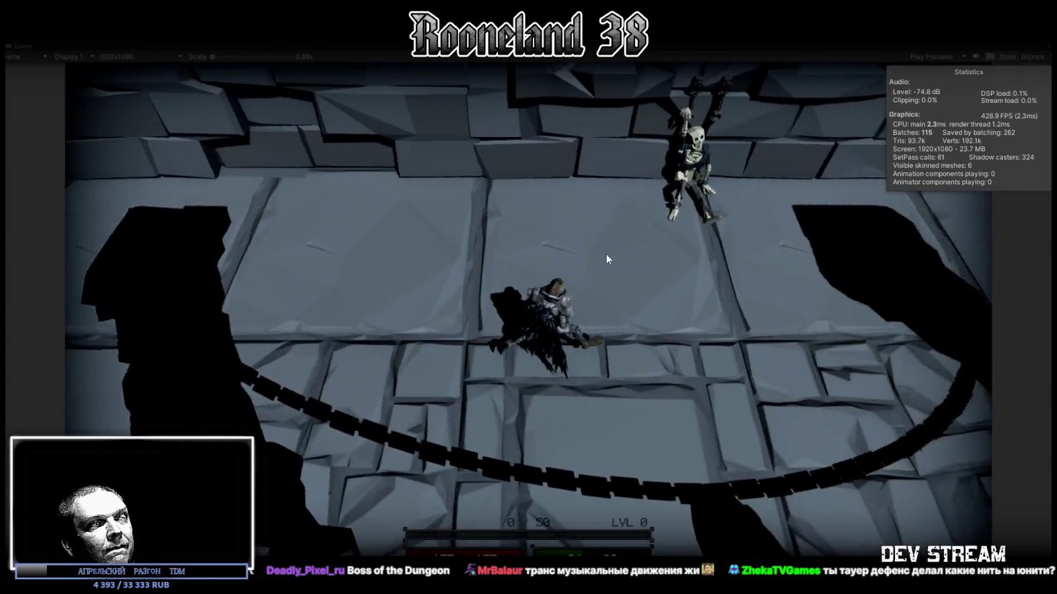
pyautogui.press('s')
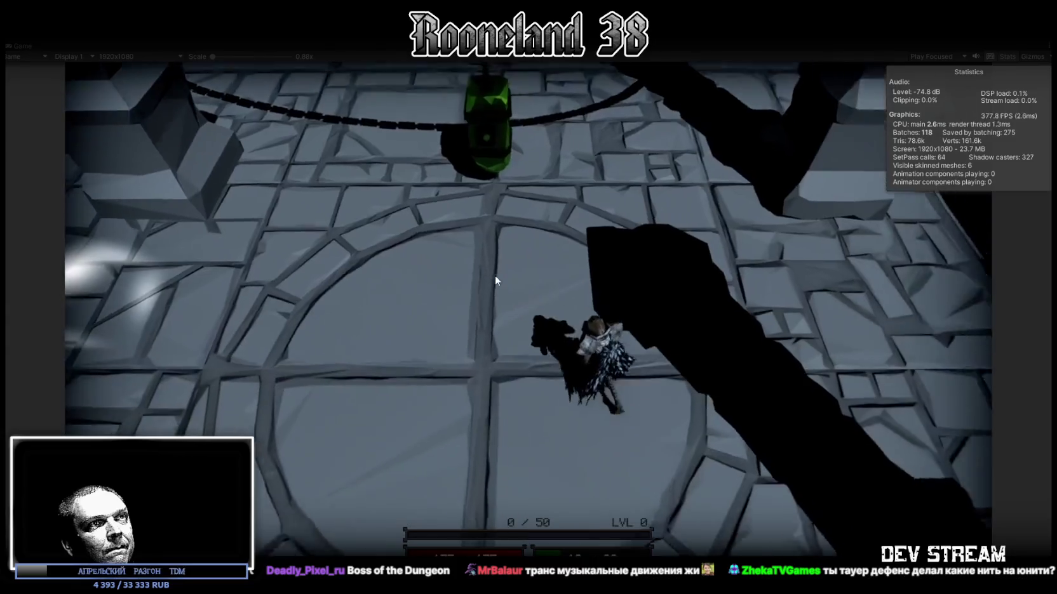
pyautogui.press('s')
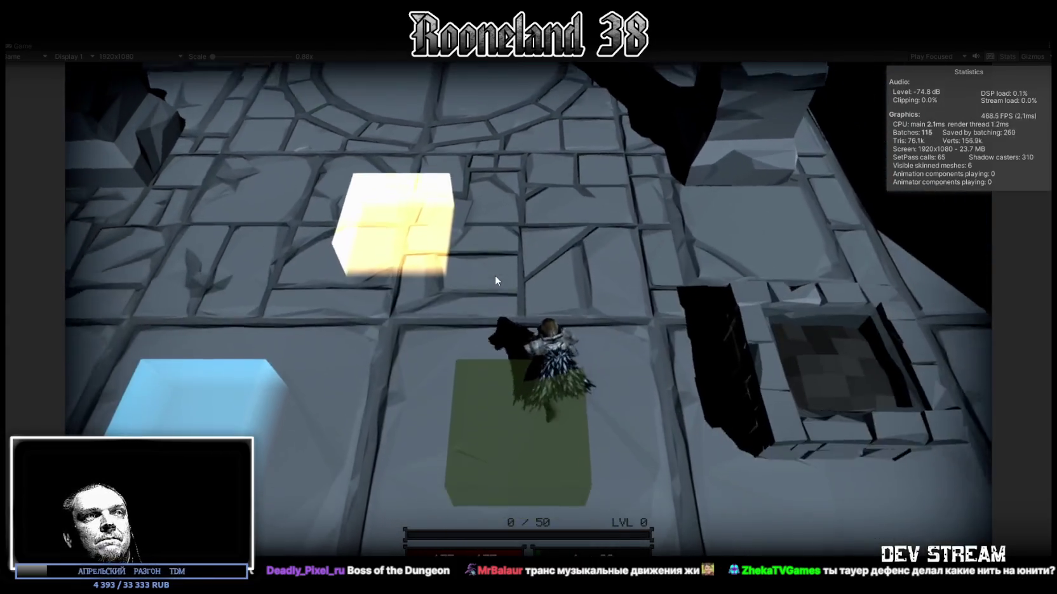
pyautogui.press('w')
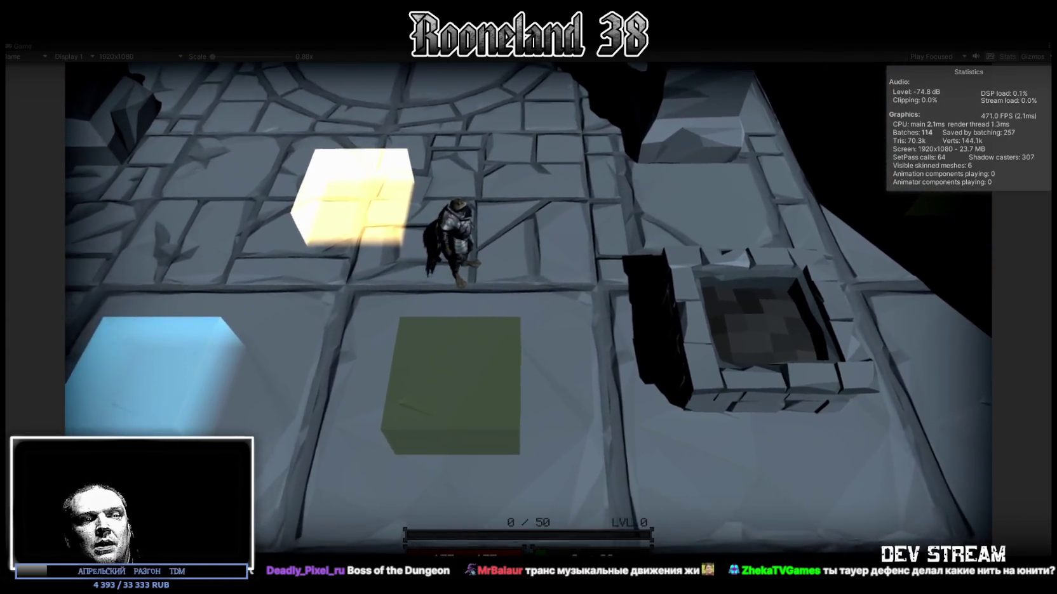
pyautogui.press('s')
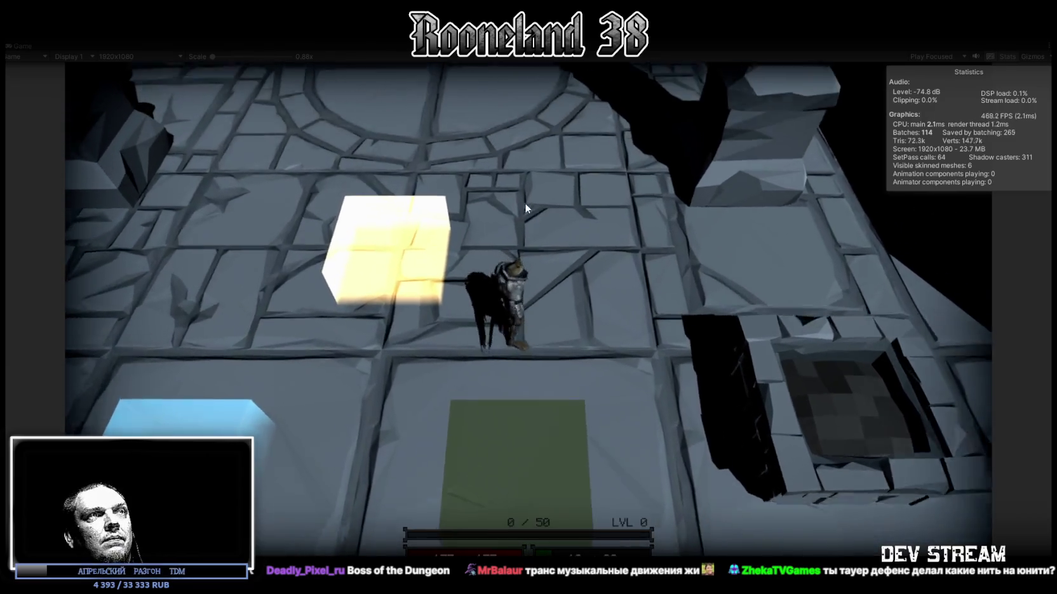
# Step: Walk the character around the circle to show off the cape, then switch to Photoshop
pyautogui.press('w')
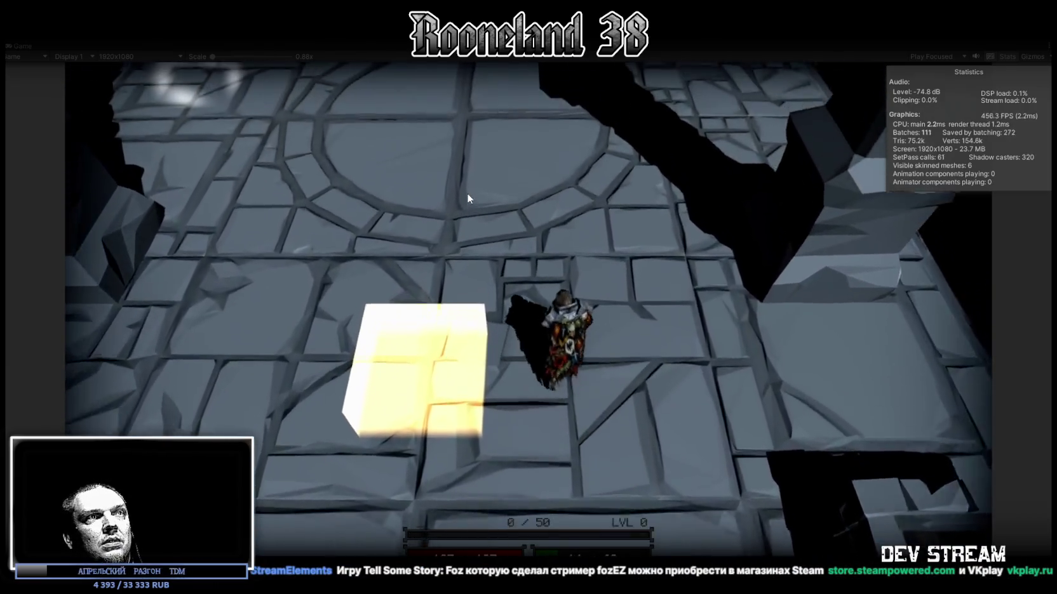
pyautogui.press('w')
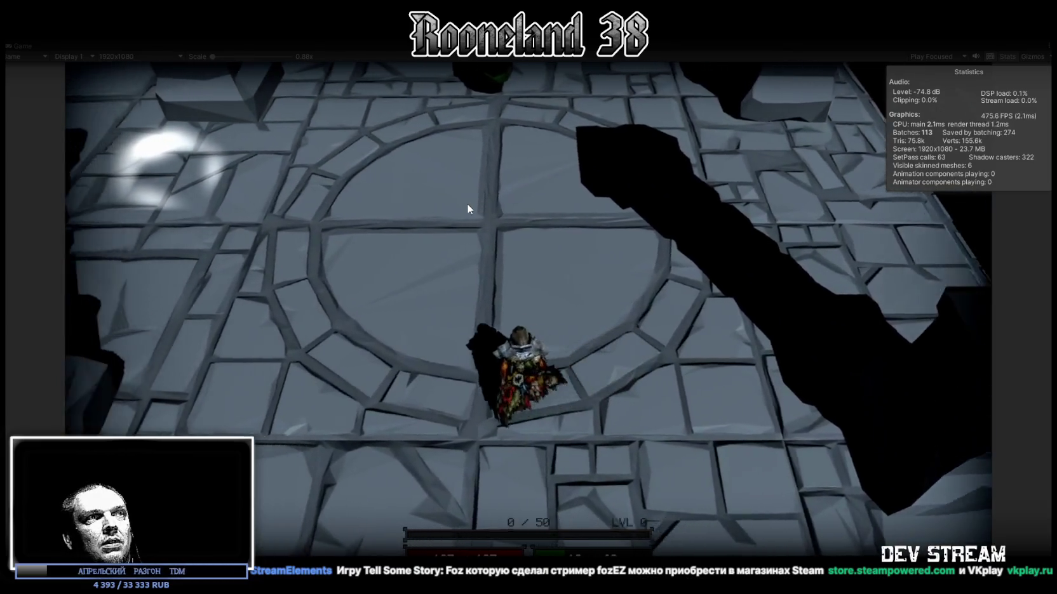
pyautogui.press('w')
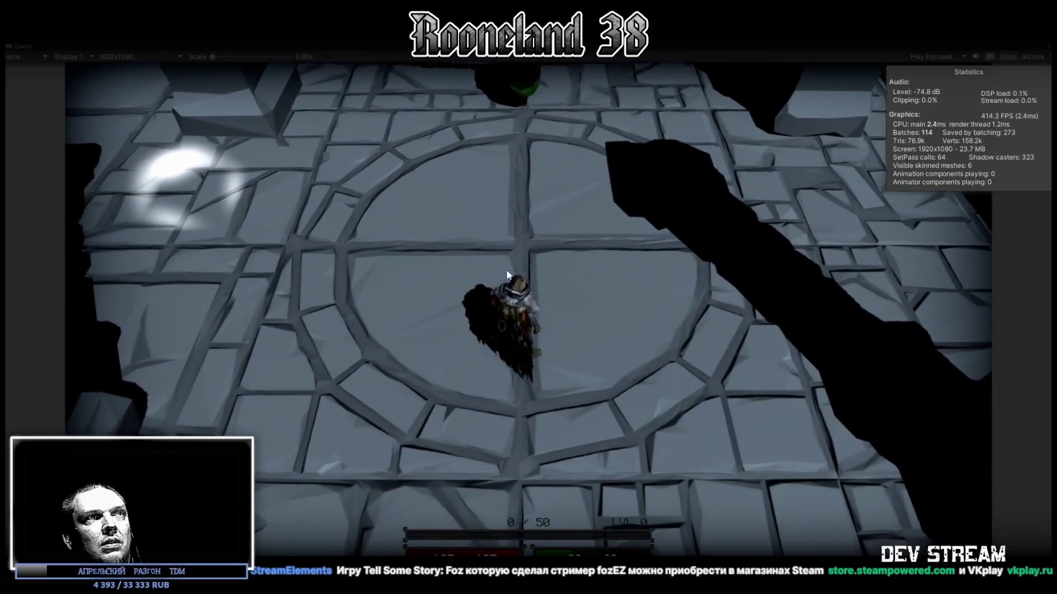
pyautogui.press('d')
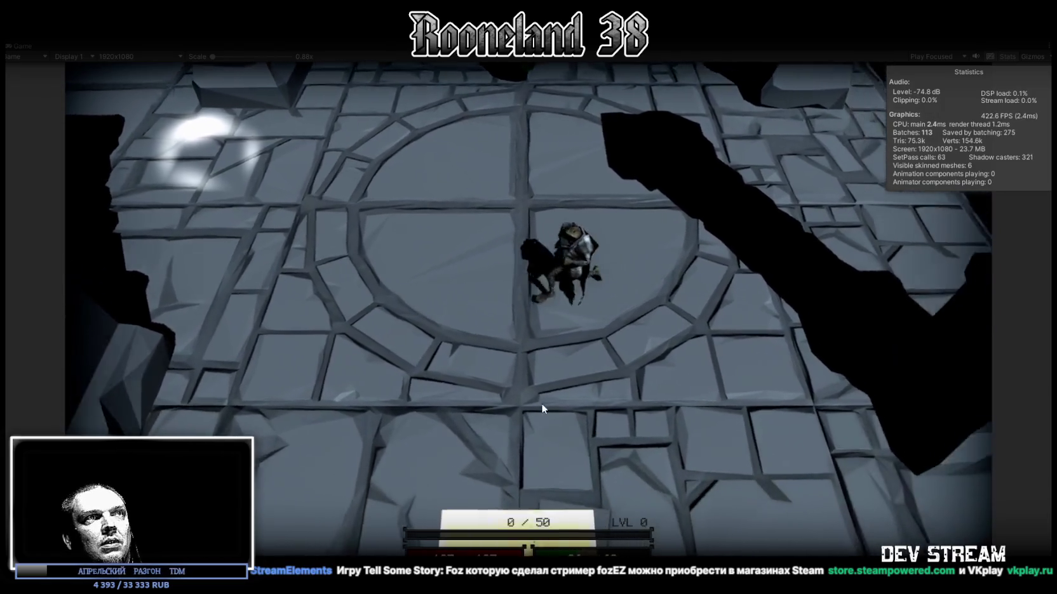
pyautogui.press('s')
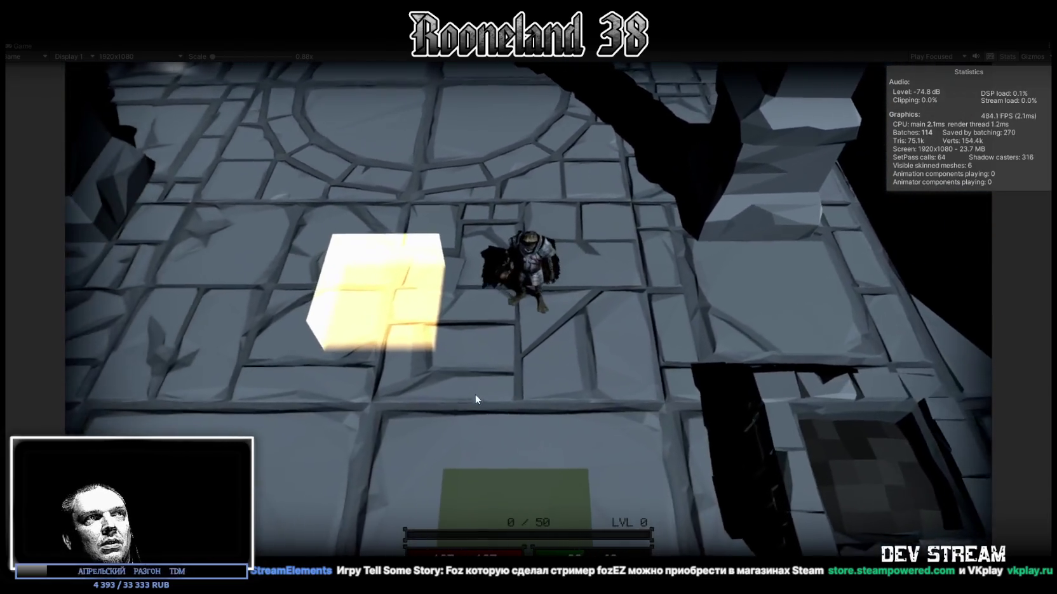
pyautogui.press('w')
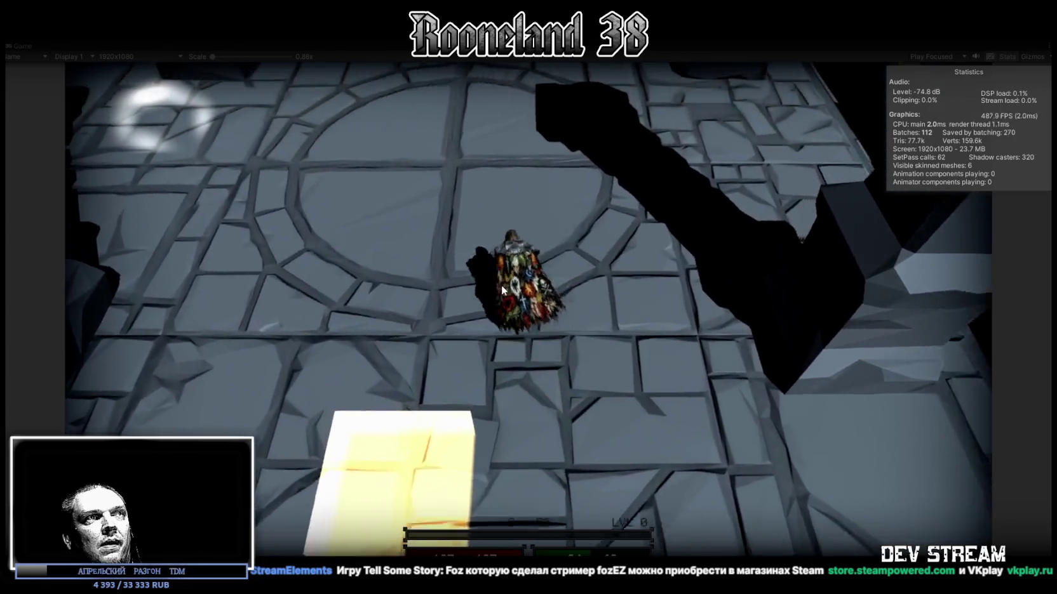
pyautogui.press('s')
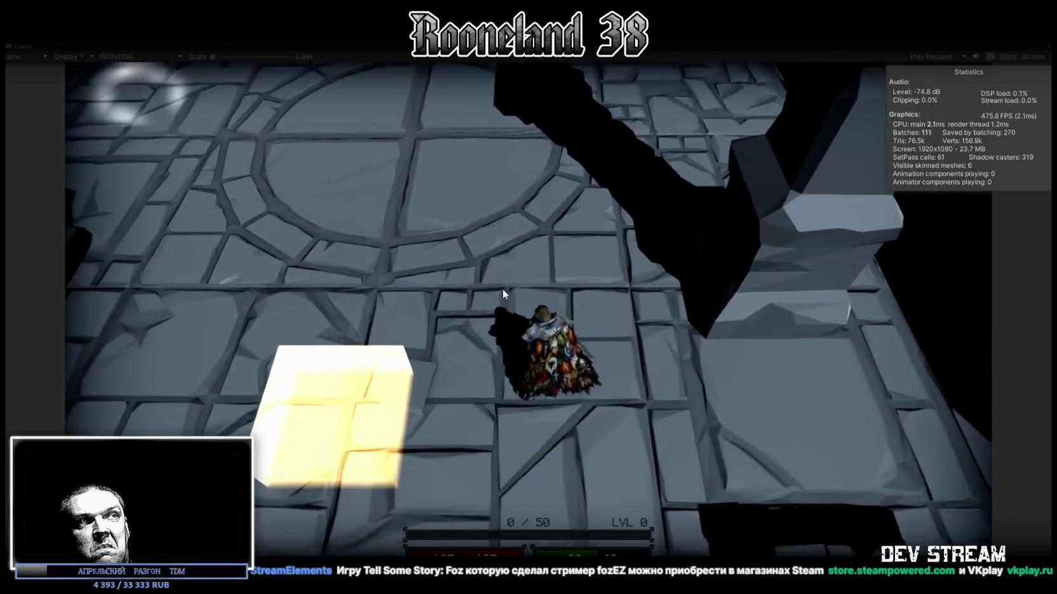
pyautogui.press('s')
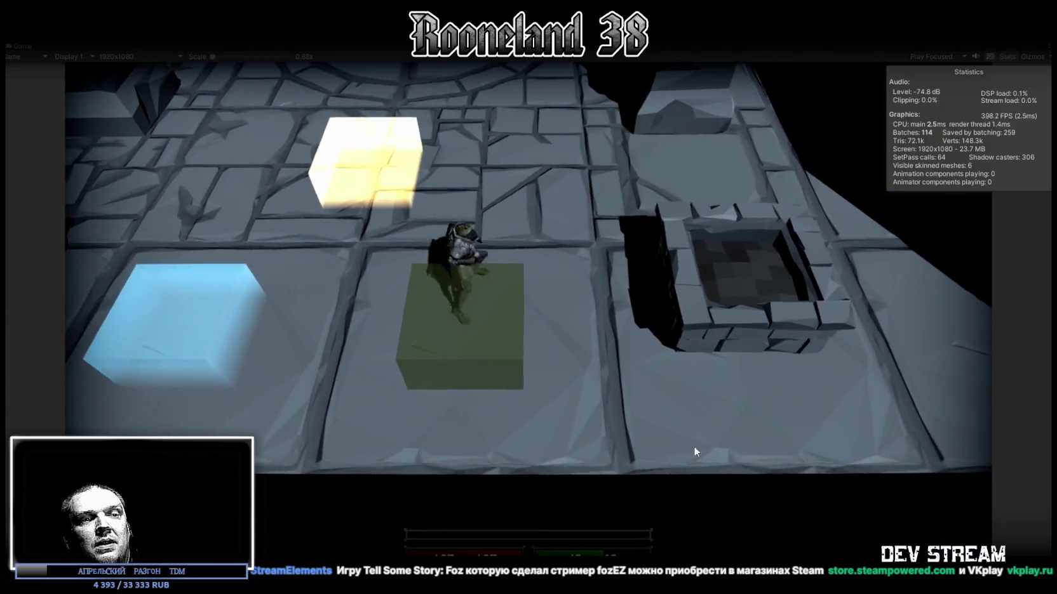
pyautogui.press('s')
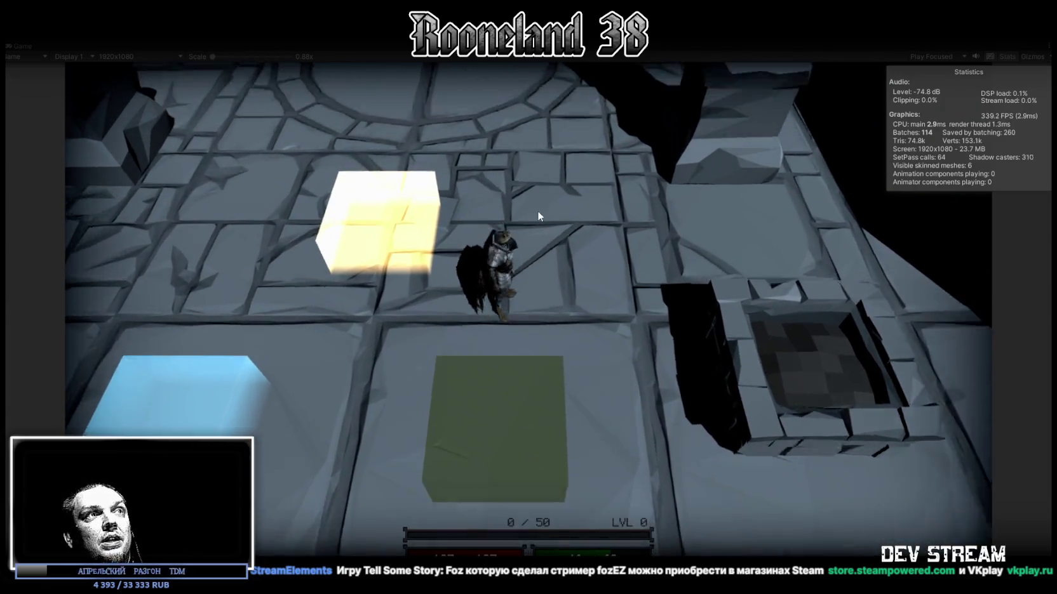
pyautogui.press('w')
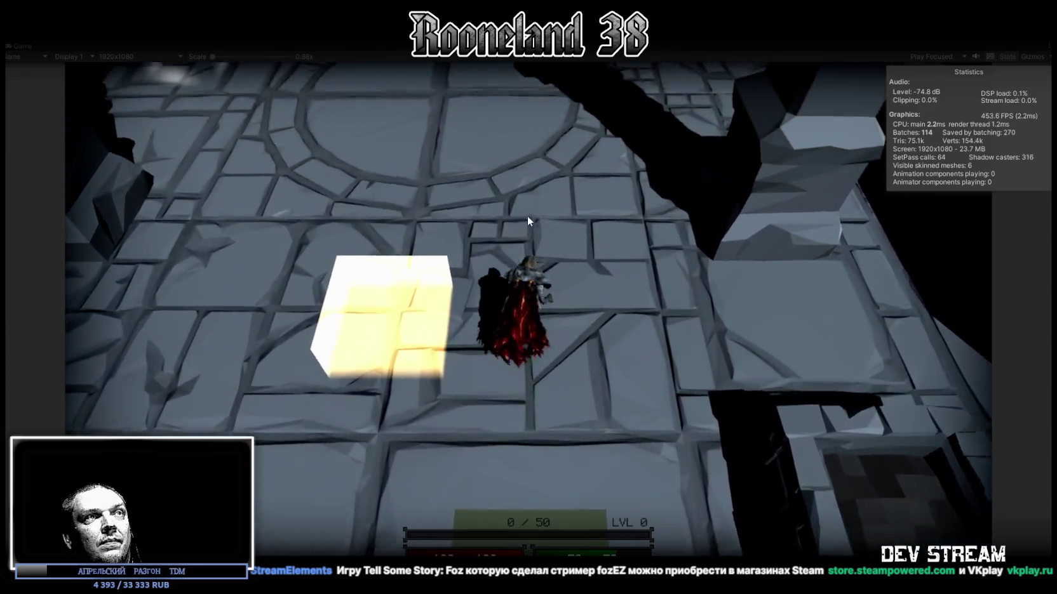
pyautogui.press('w')
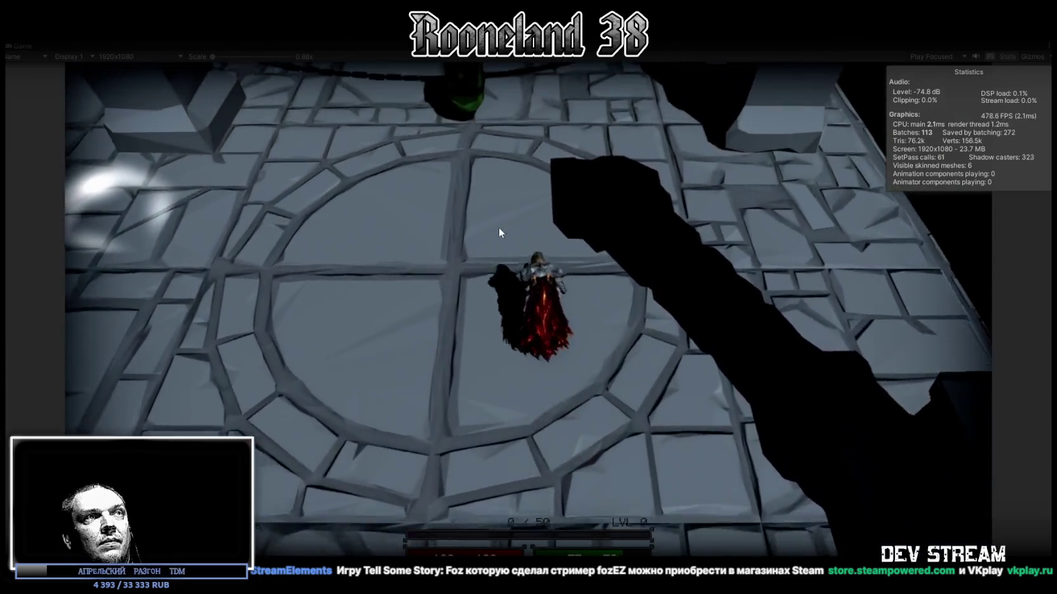
pyautogui.press('w')
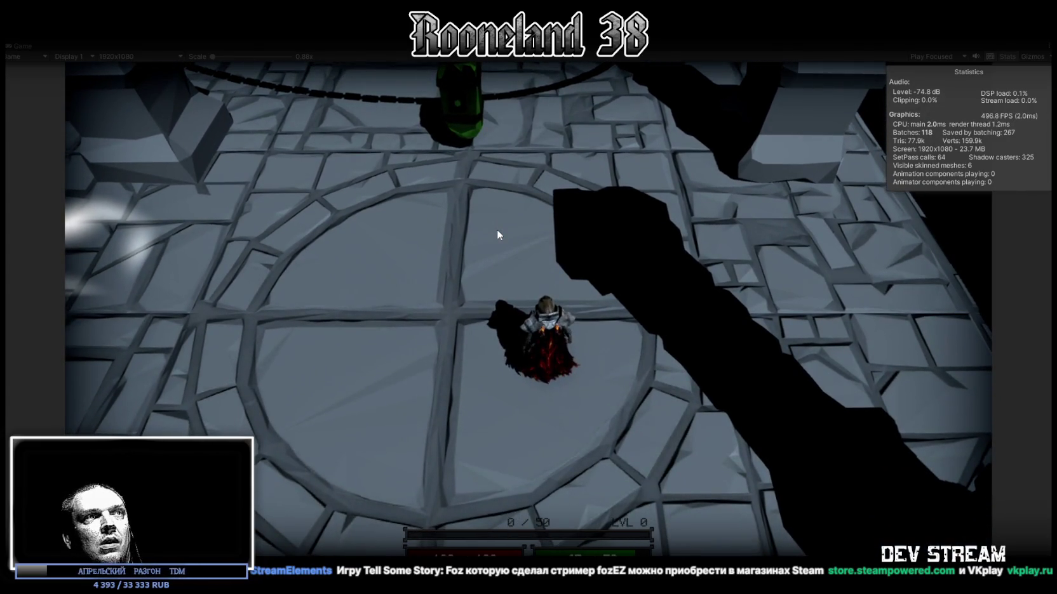
pyautogui.press('a')
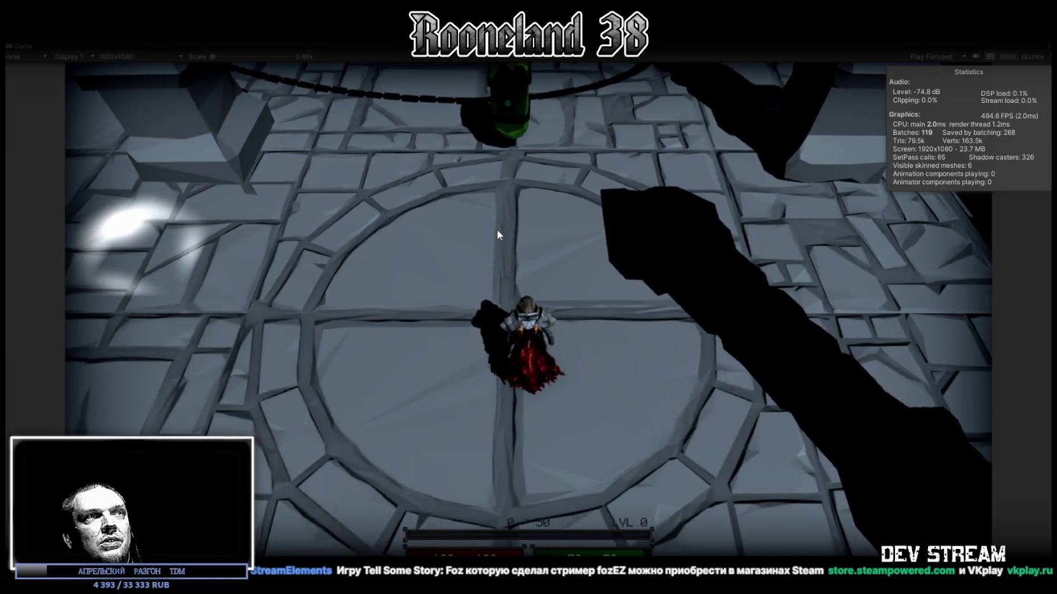
pyautogui.press('s')
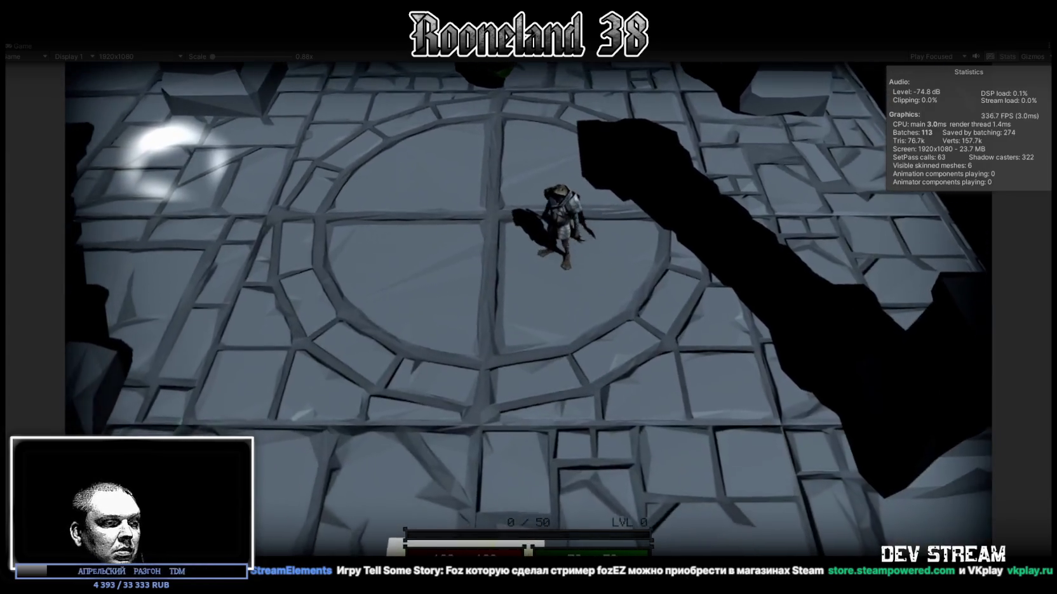
pyautogui.hotkey('alt', 'Tab')
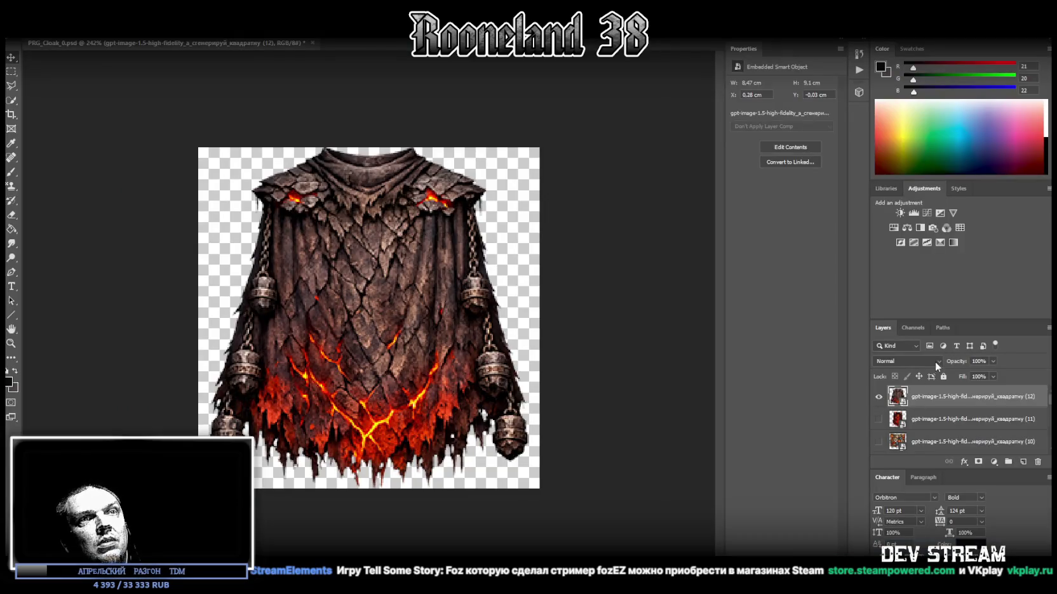
pyautogui.click(880, 397)
pyautogui.click(880, 419)
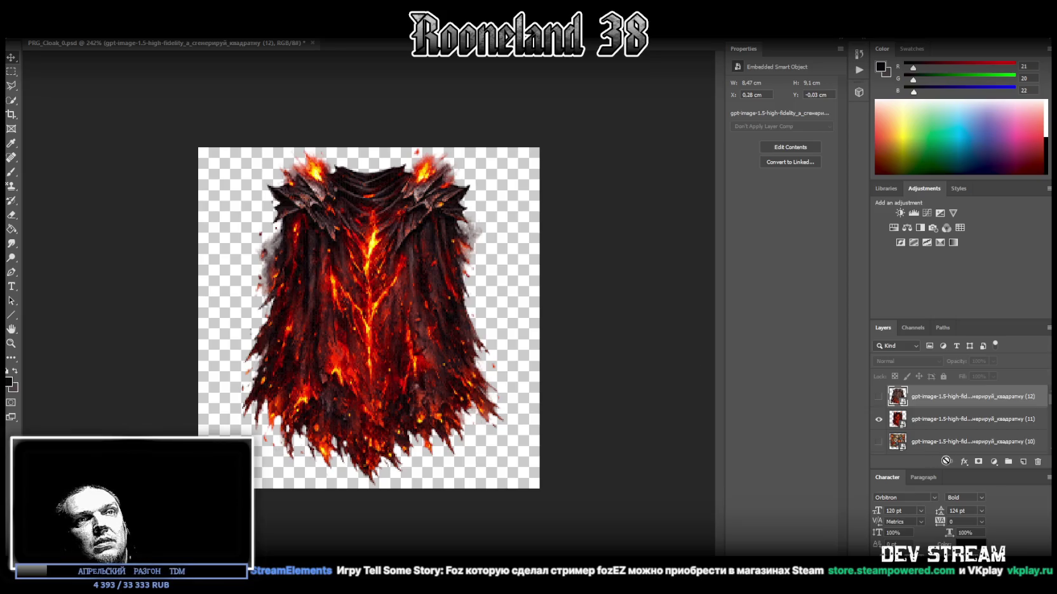
pyautogui.click(879, 420)
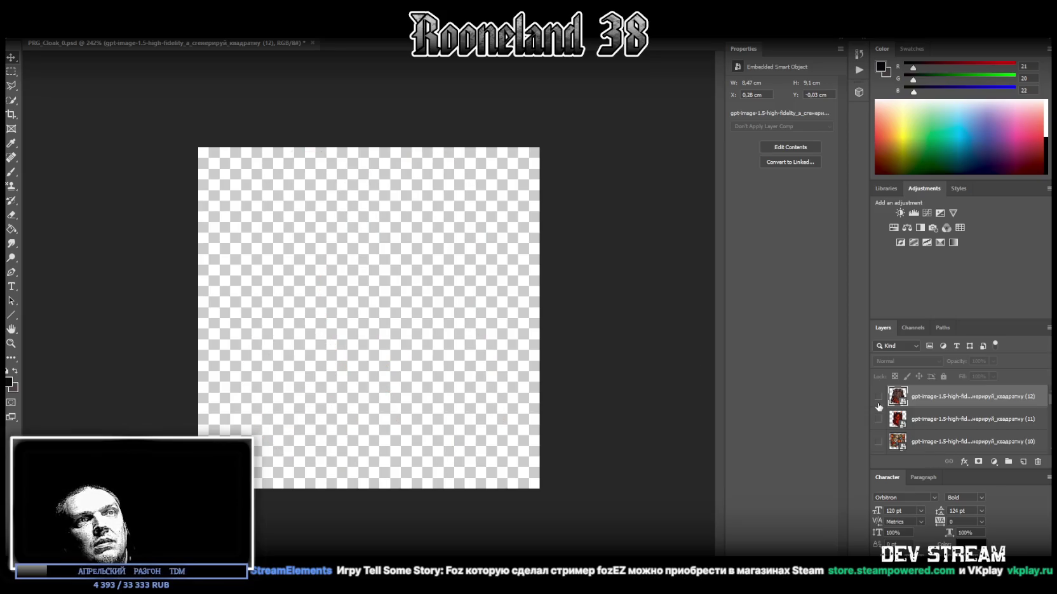
pyautogui.click(879, 397)
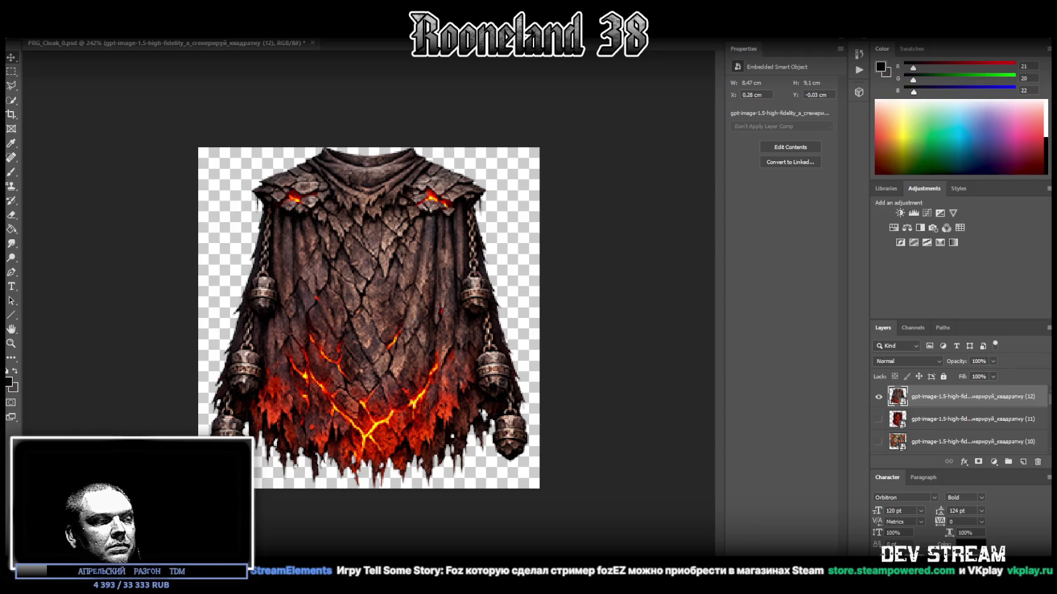
pyautogui.hotkey('alt', 'Tab')
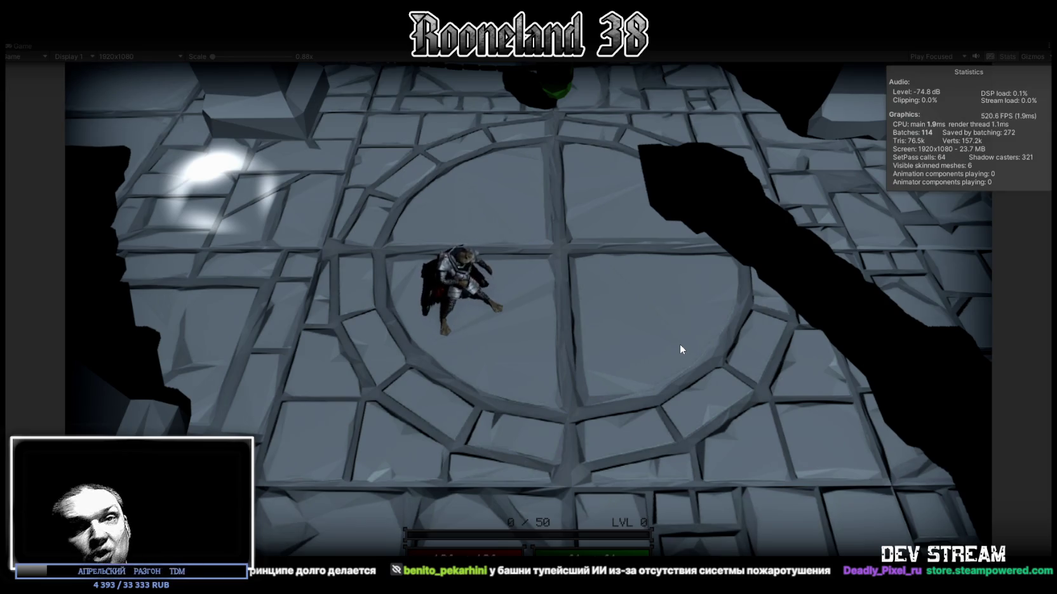
# Step: Scroll the X-Morph: Defense store page and show its trailer media fullscreen
pyautogui.click(679, 344)
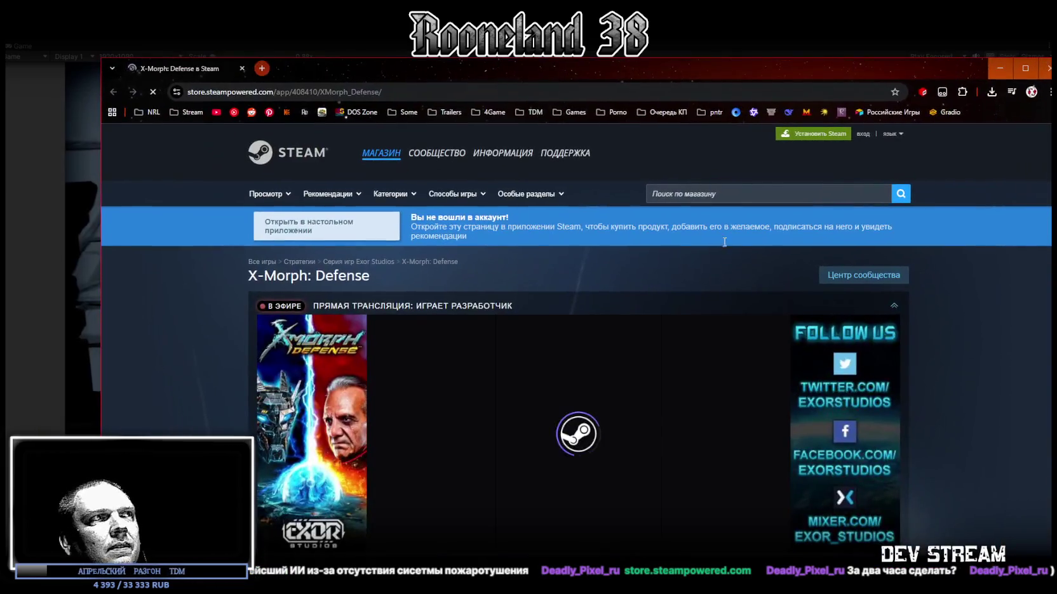
pyautogui.scroll(-5, 627, 281)
pyautogui.scroll(-1, 629, 326)
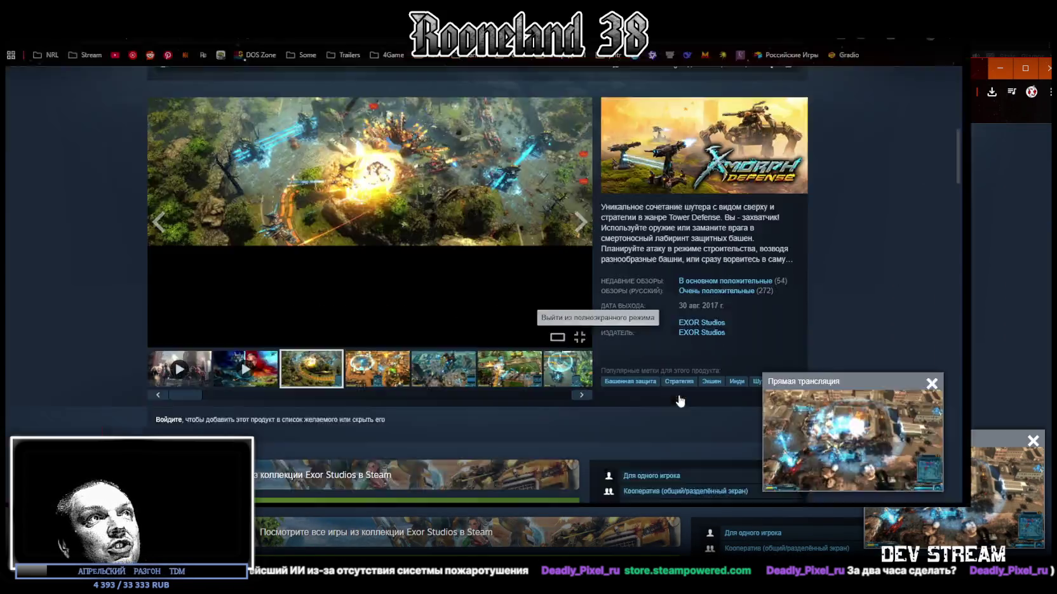
pyautogui.click(681, 395)
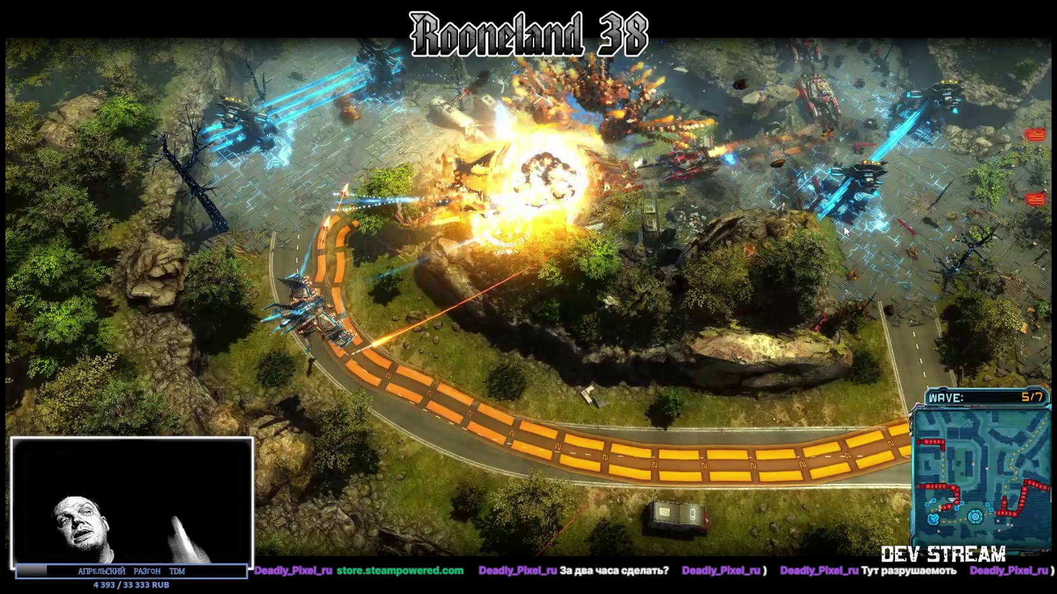
# Step: Leave the fullscreen X-Morph: Defense media view with Esc
pyautogui.moveTo(845, 232)
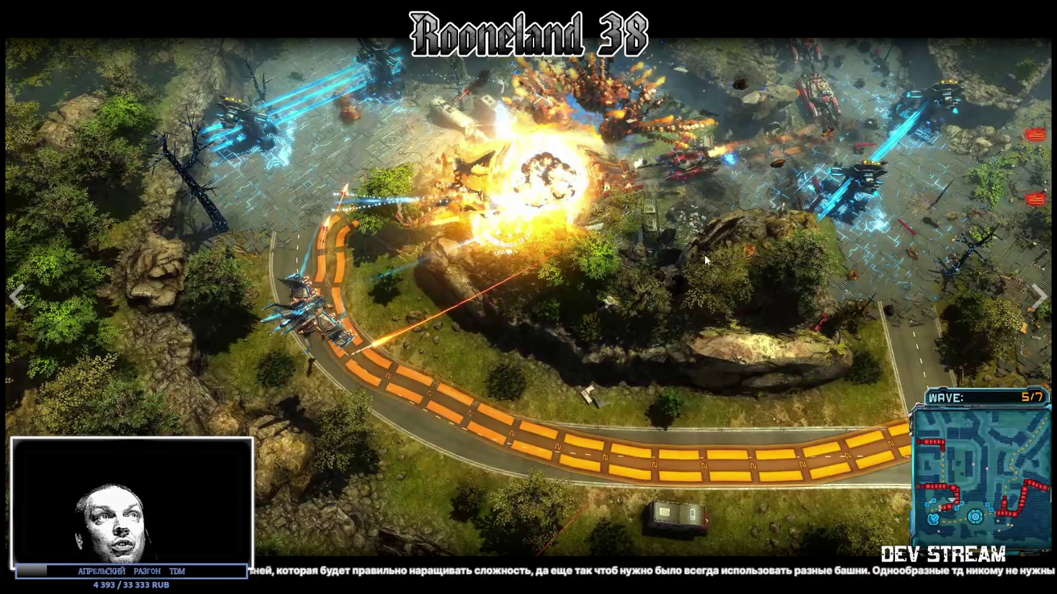
pyautogui.press('Escape')
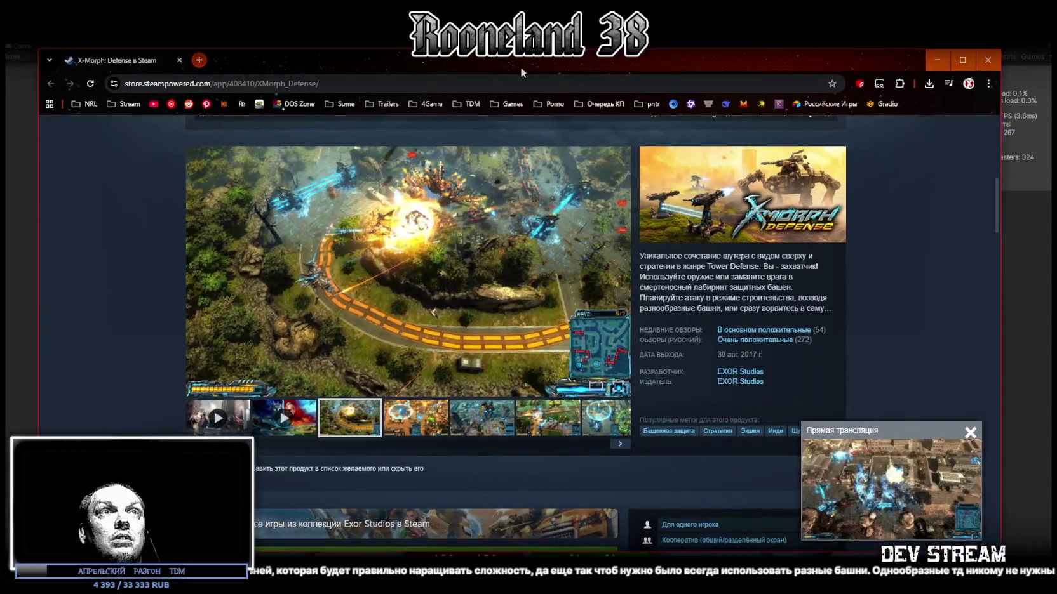
# Step: Close the live-stream mini-player, browse the bundles and DLC, then close the browser window
pyautogui.moveTo(521, 69); pyautogui.dragTo(531, 73)
pyautogui.scroll(-4, 698, 317)
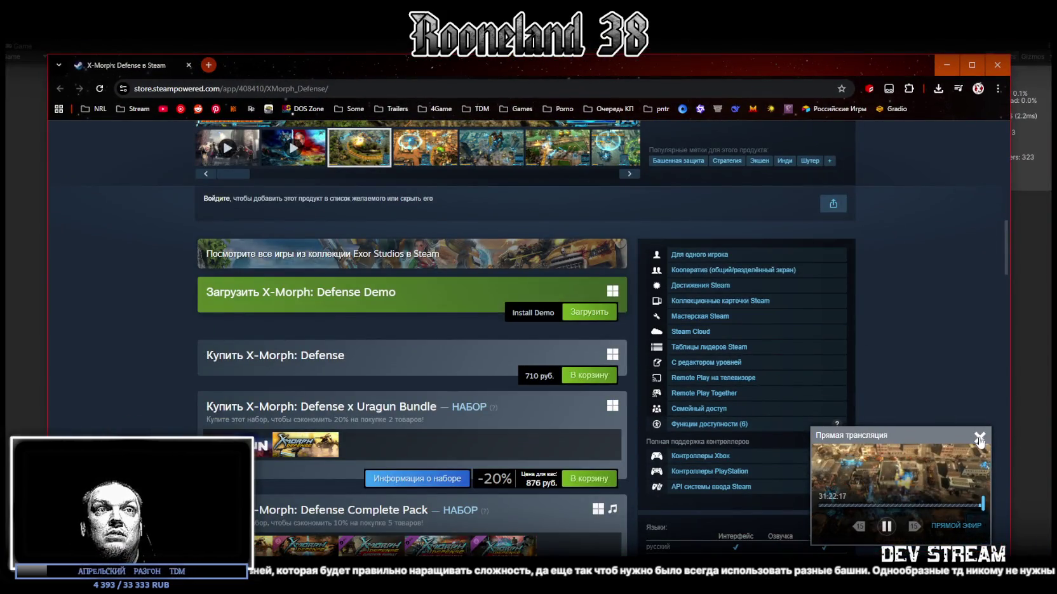
pyautogui.click(980, 439)
pyautogui.scroll(-5, 860, 394)
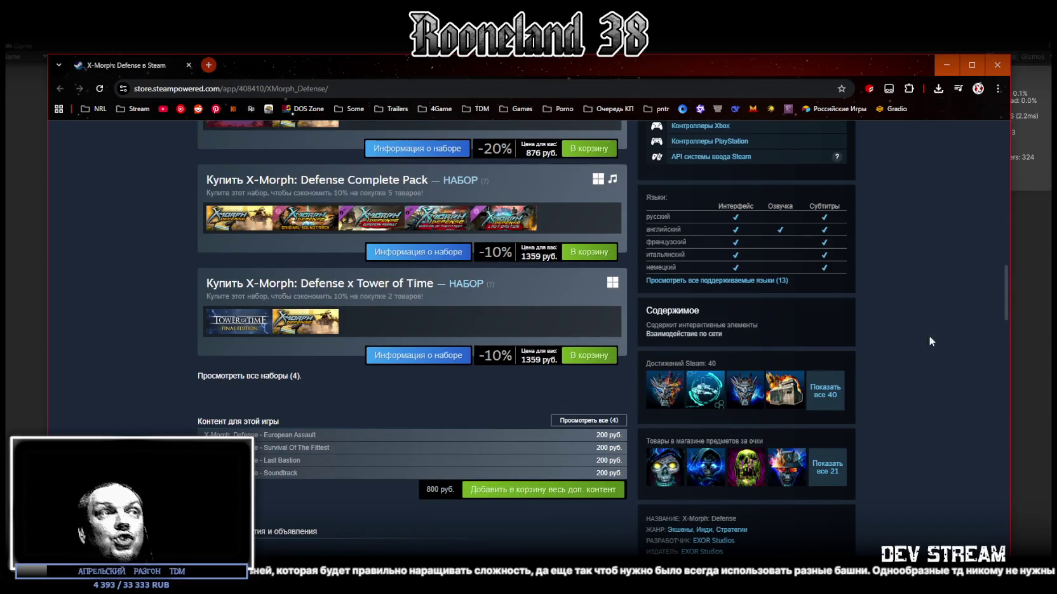
pyautogui.scroll(-10, 890, 327)
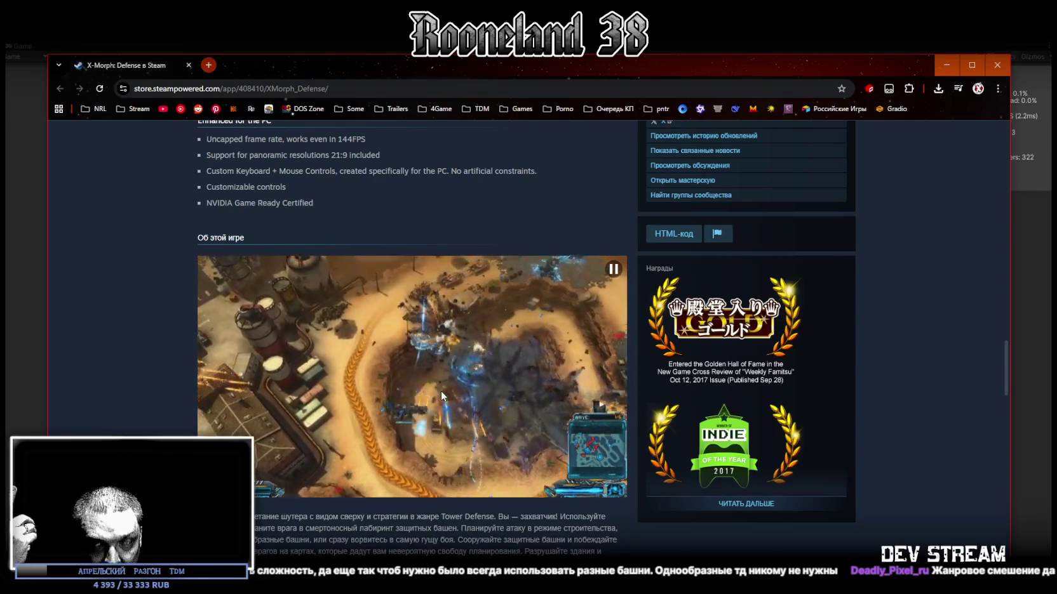
pyautogui.scroll(7, 716, 328)
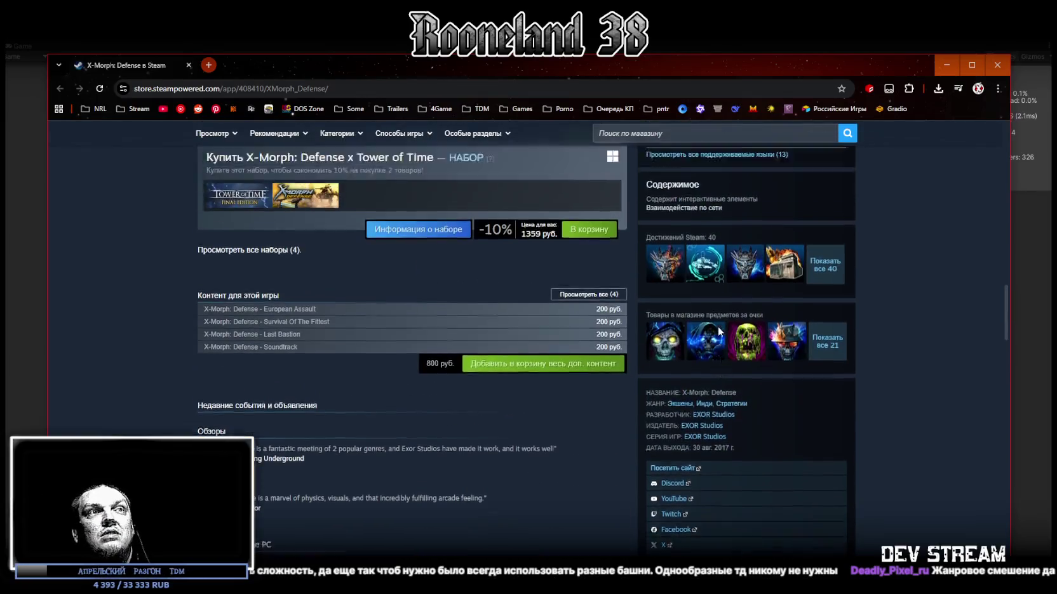
pyautogui.scroll(5, 717, 326)
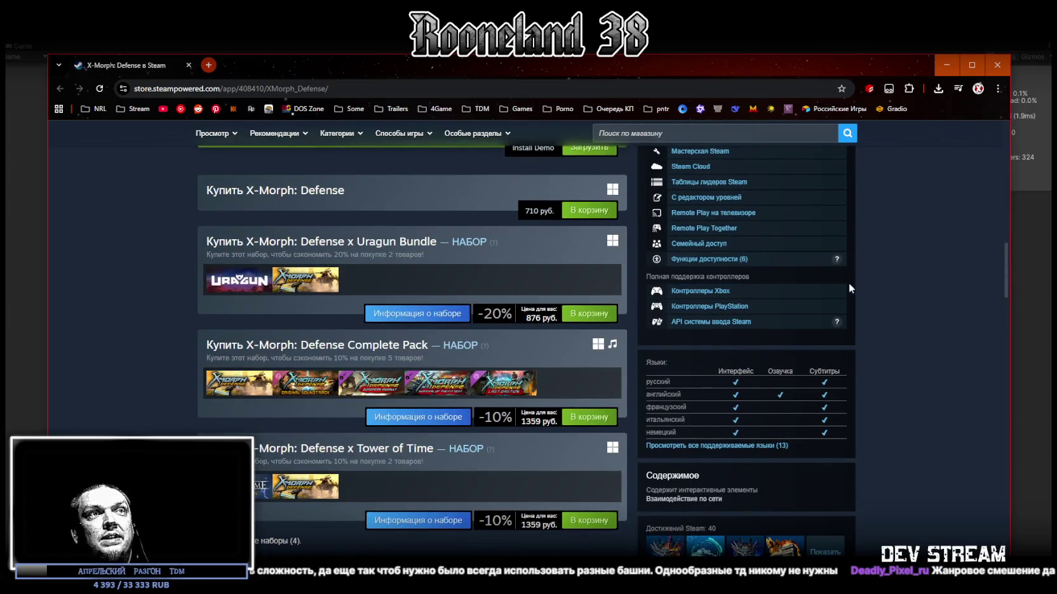
pyautogui.scroll(4, 532, 231)
pyautogui.click(190, 64)
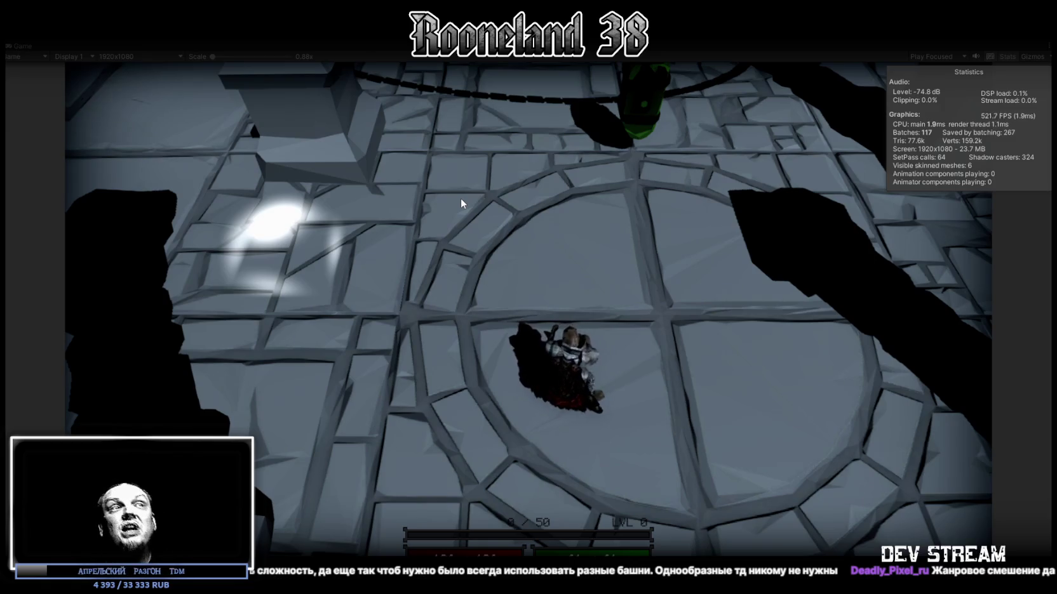
# Step: Walk the cloaked character around the stone floor with WASD, then switch to the Kingdom Rush Vengeance page
pyautogui.press('d')
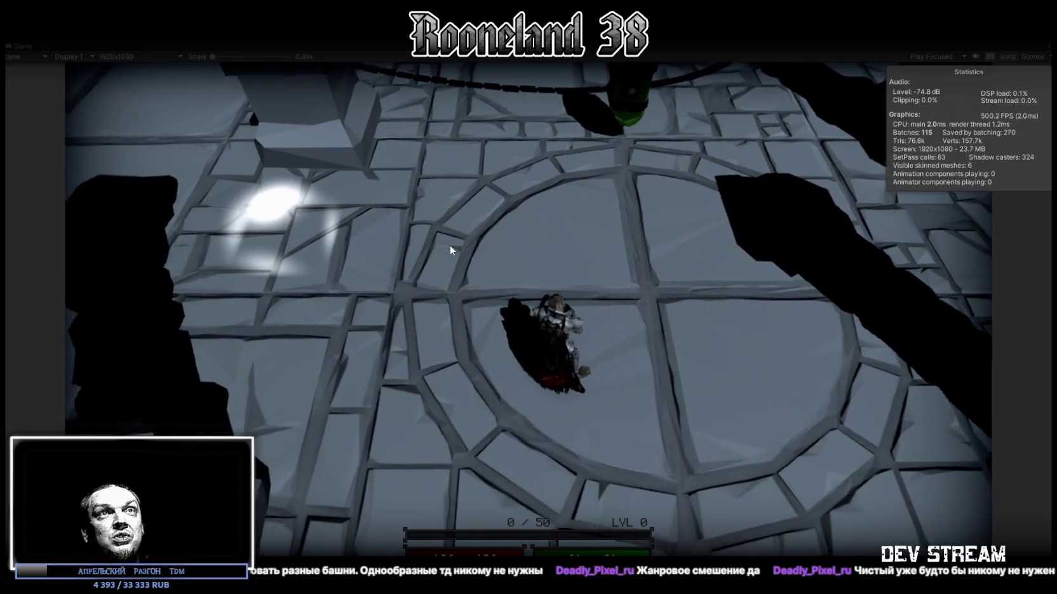
pyautogui.press('a')
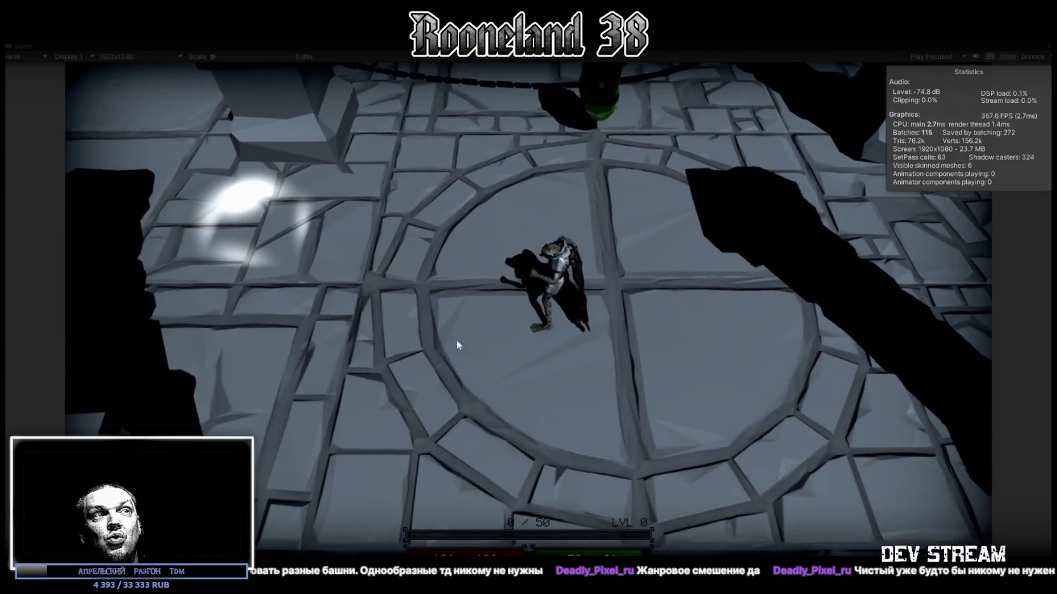
pyautogui.press('s')
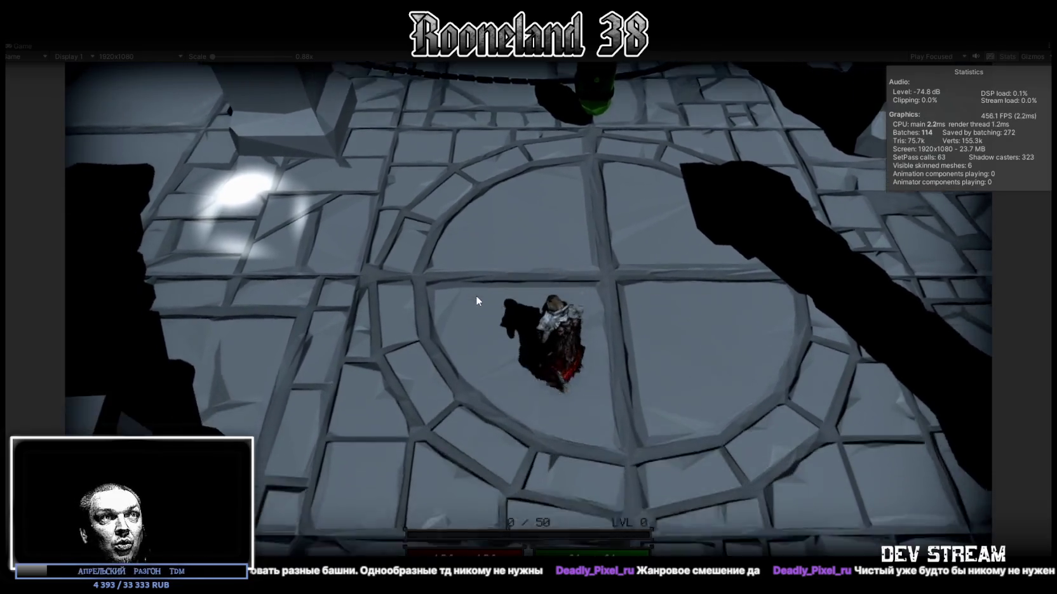
pyautogui.press('d')
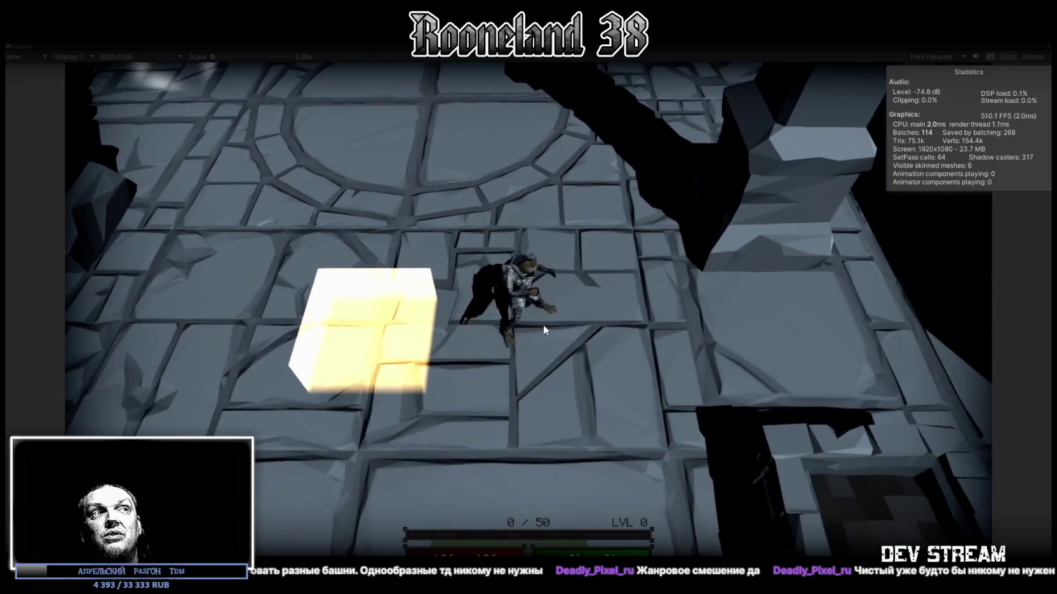
pyautogui.press('w')
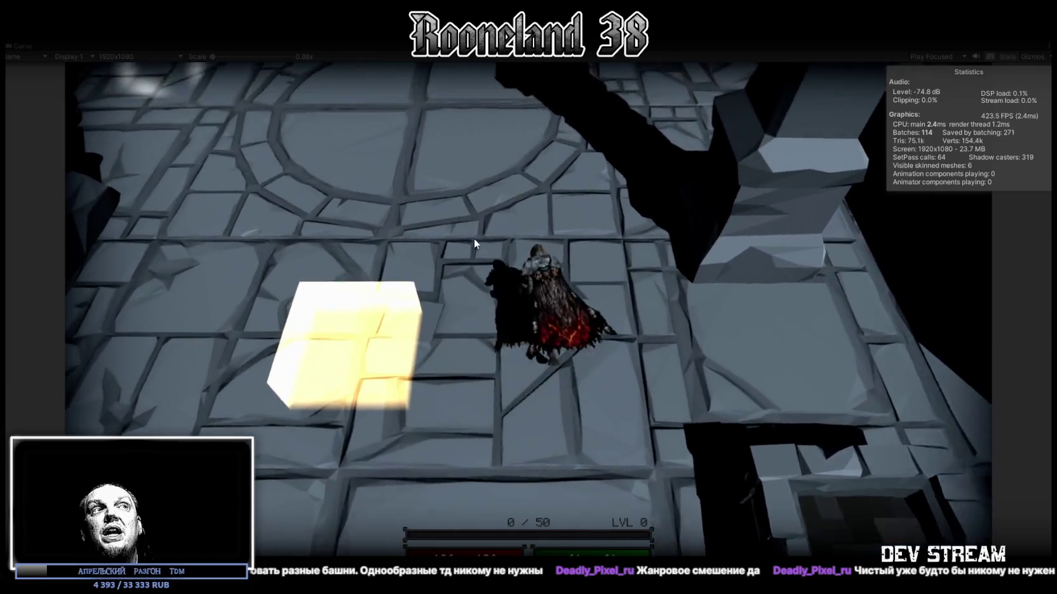
pyautogui.press('a')
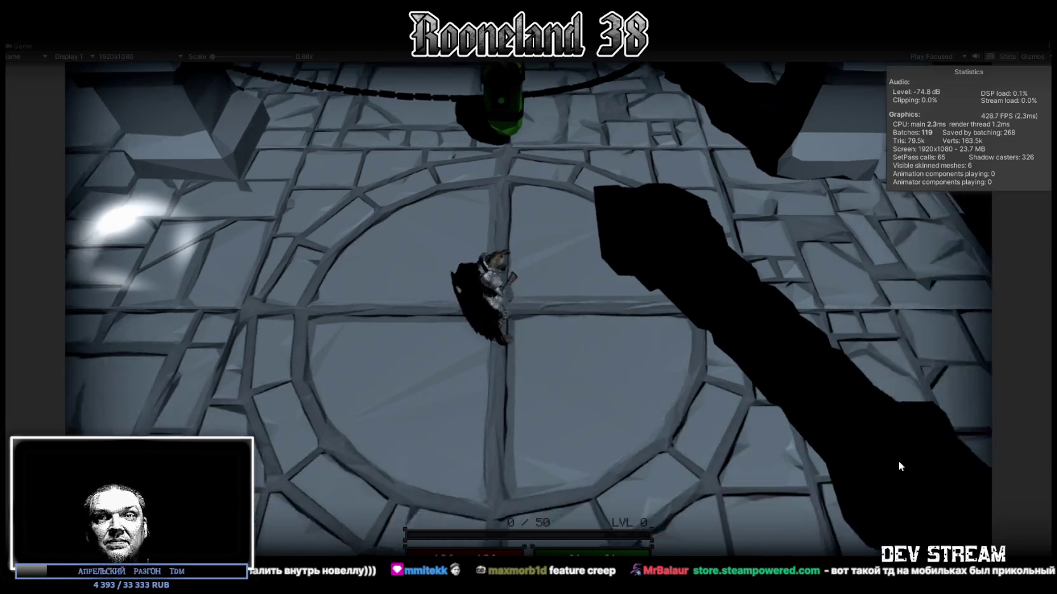
pyautogui.click(512, 284)
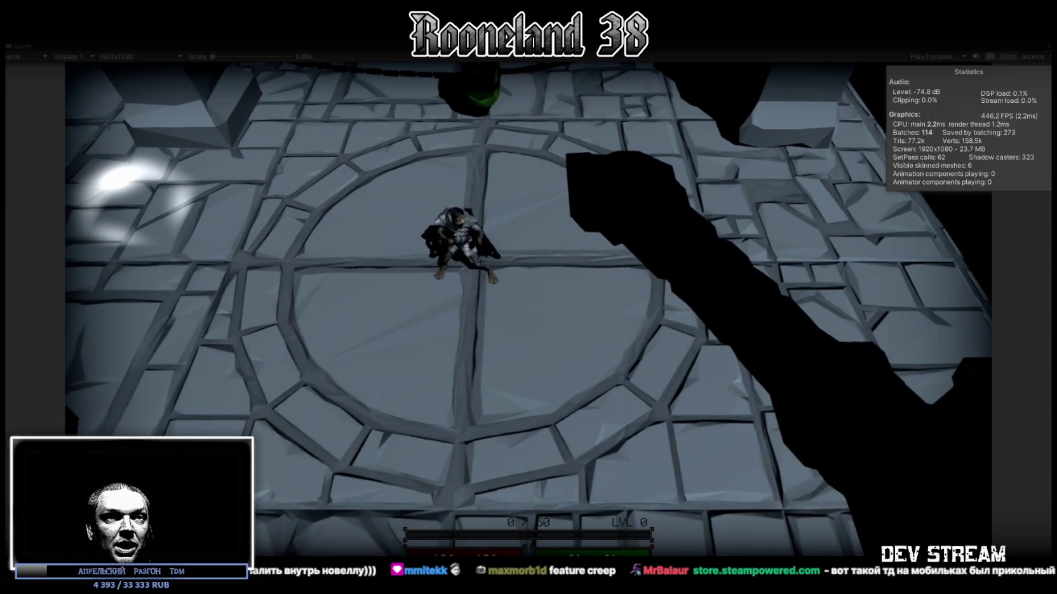
pyautogui.hotkey('alt', 'Tab')
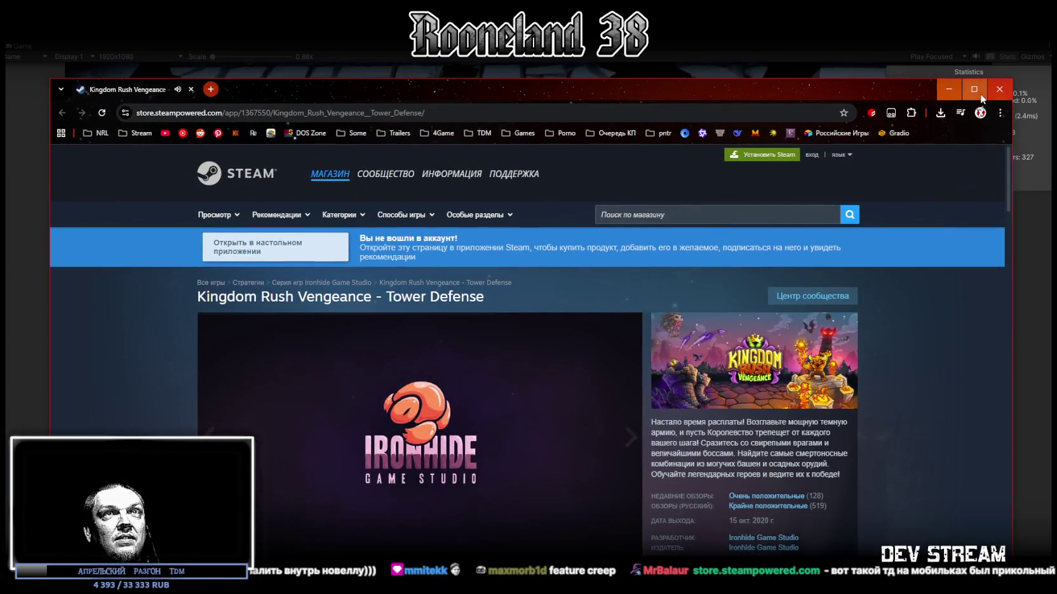
# Step: Maximise the browser and watch the Kingdom Rush Vengeance trailer fullscreen
pyautogui.click(974, 89)
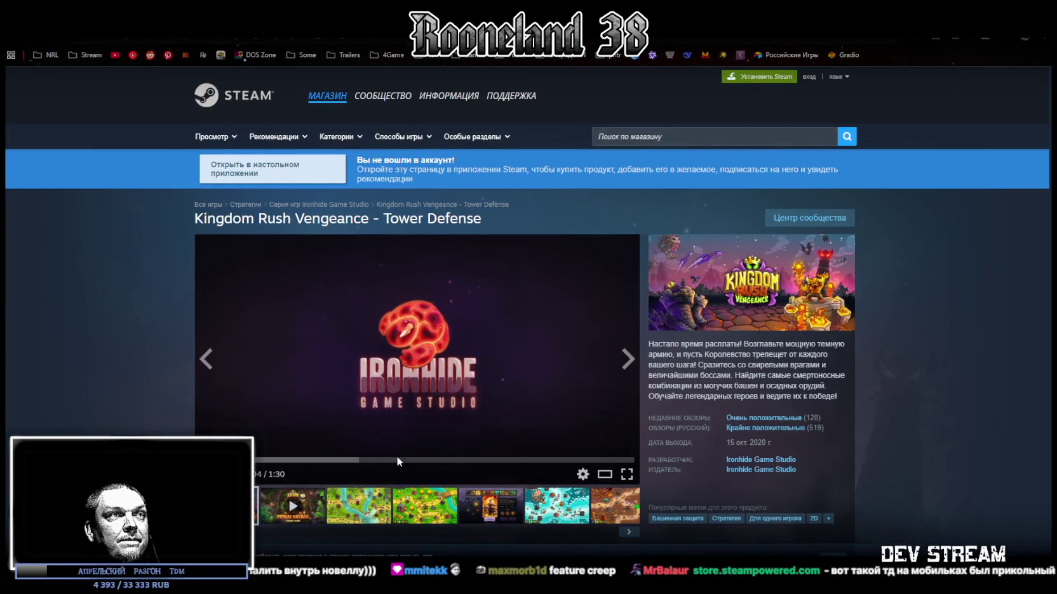
pyautogui.click(633, 478)
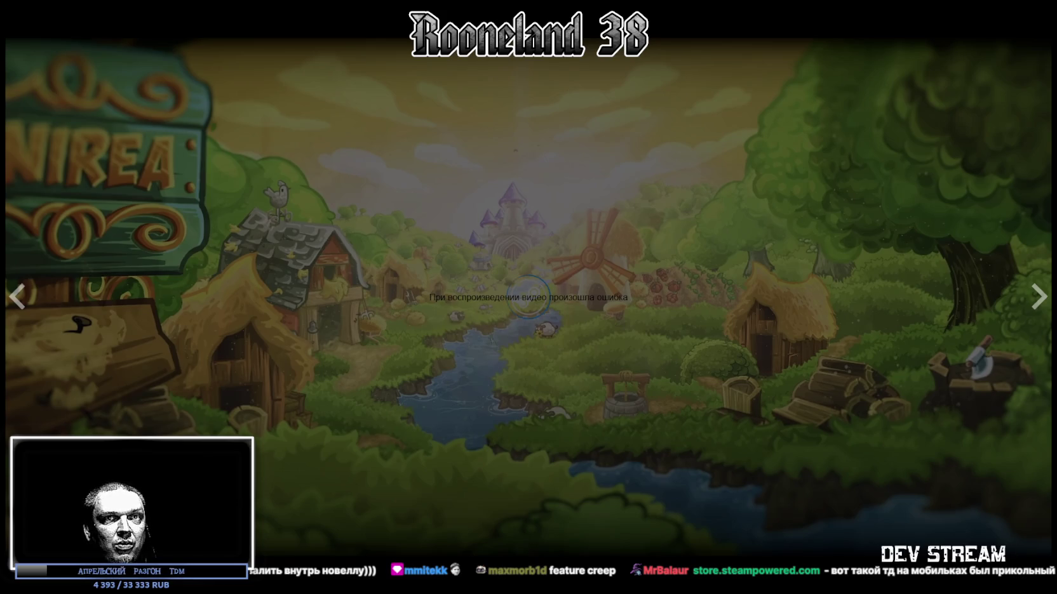
pyautogui.press('Escape')
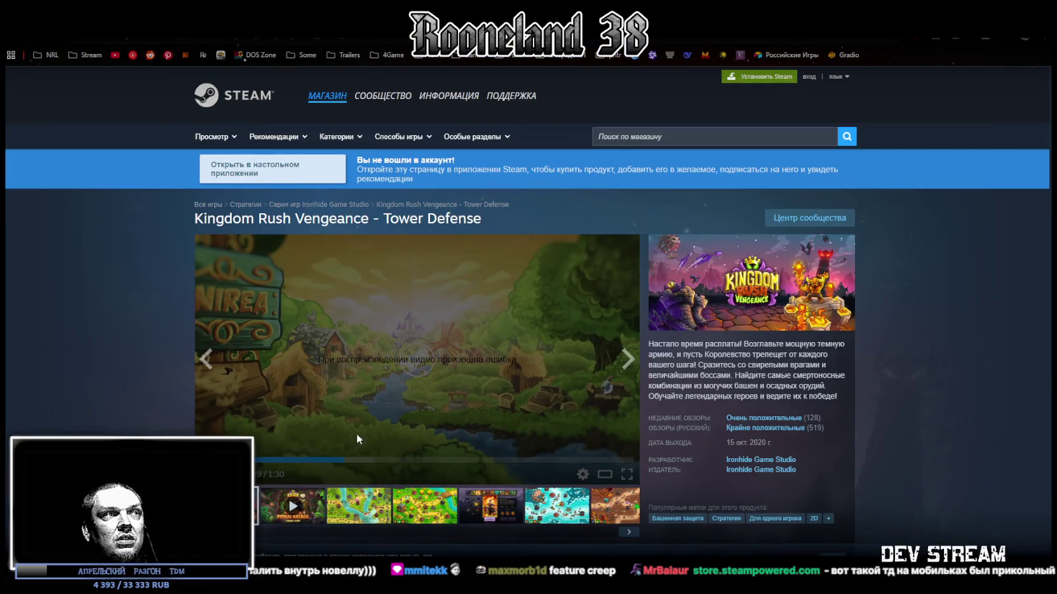
pyautogui.scroll(-1, 400, 409)
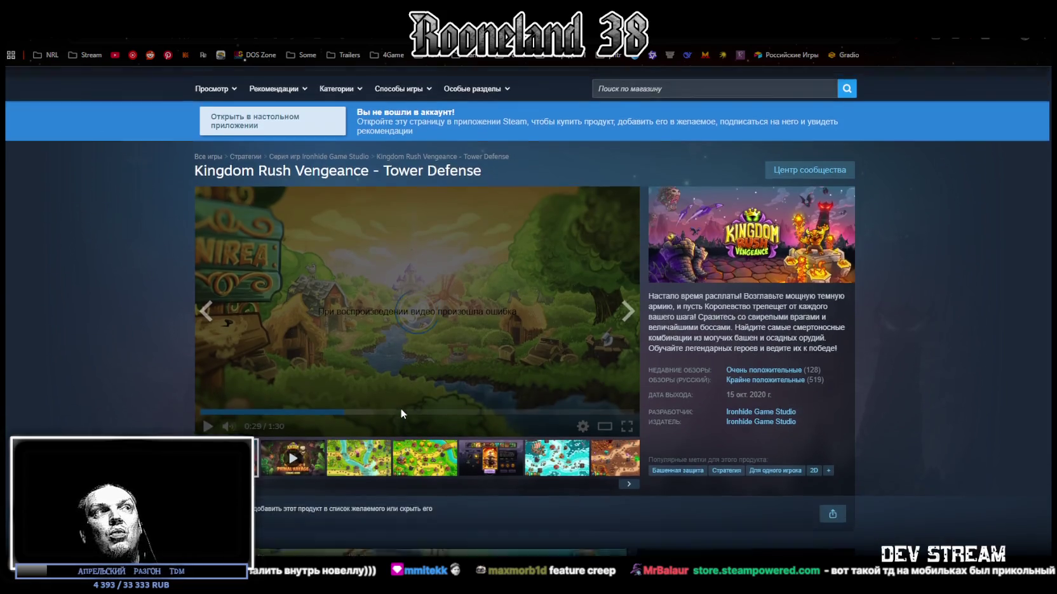
pyautogui.scroll(1, 400, 409)
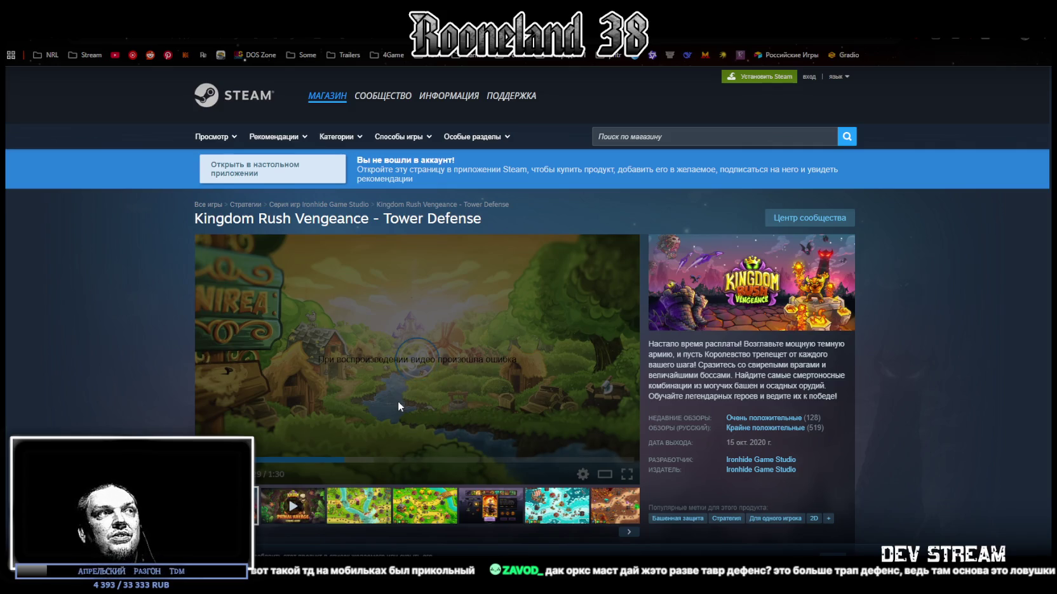
# Step: Browse the screenshots, replay the trailer fullscreen to the end, and return to Unity
pyautogui.click(627, 360)
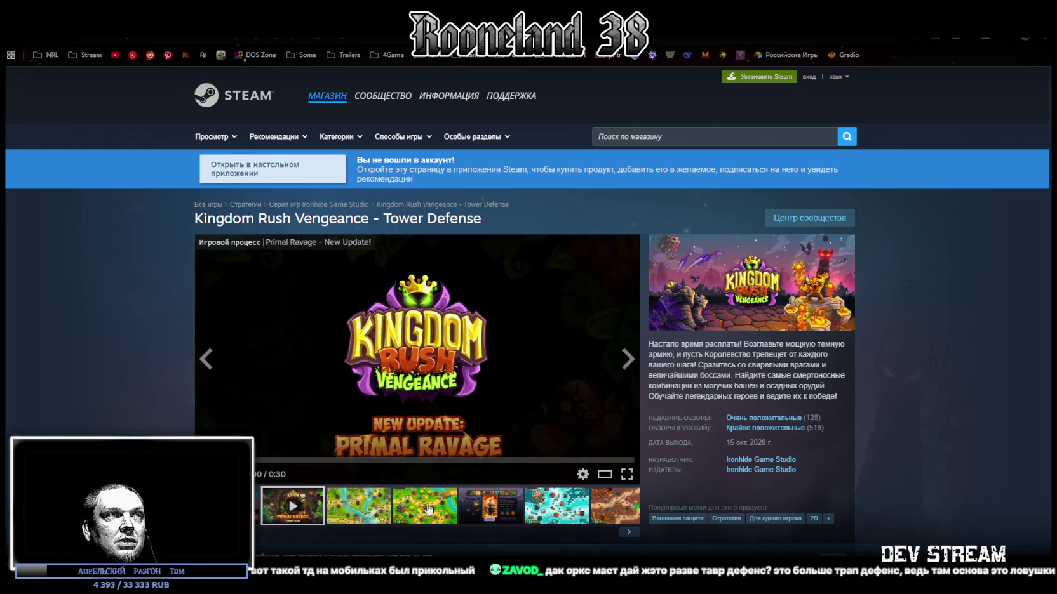
pyautogui.click(415, 516)
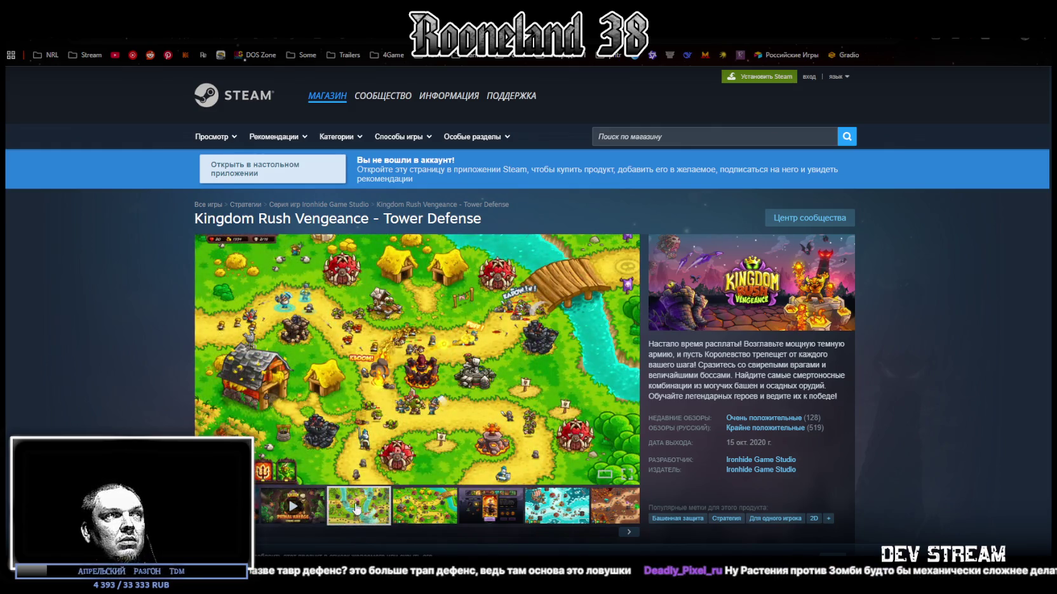
pyautogui.click(359, 506)
pyautogui.click(292, 508)
pyautogui.click(627, 473)
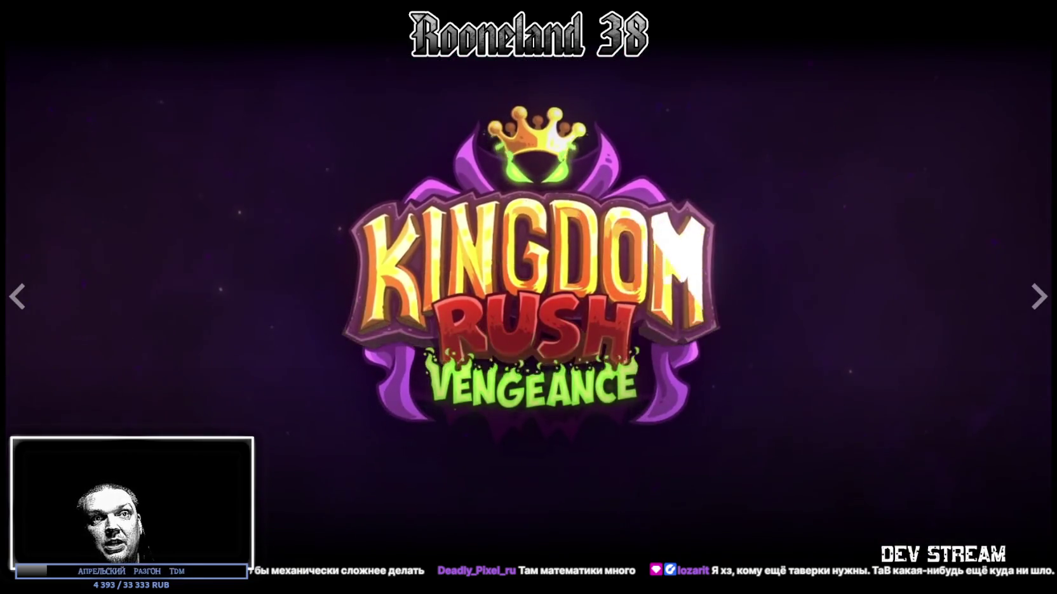
pyautogui.press('Escape')
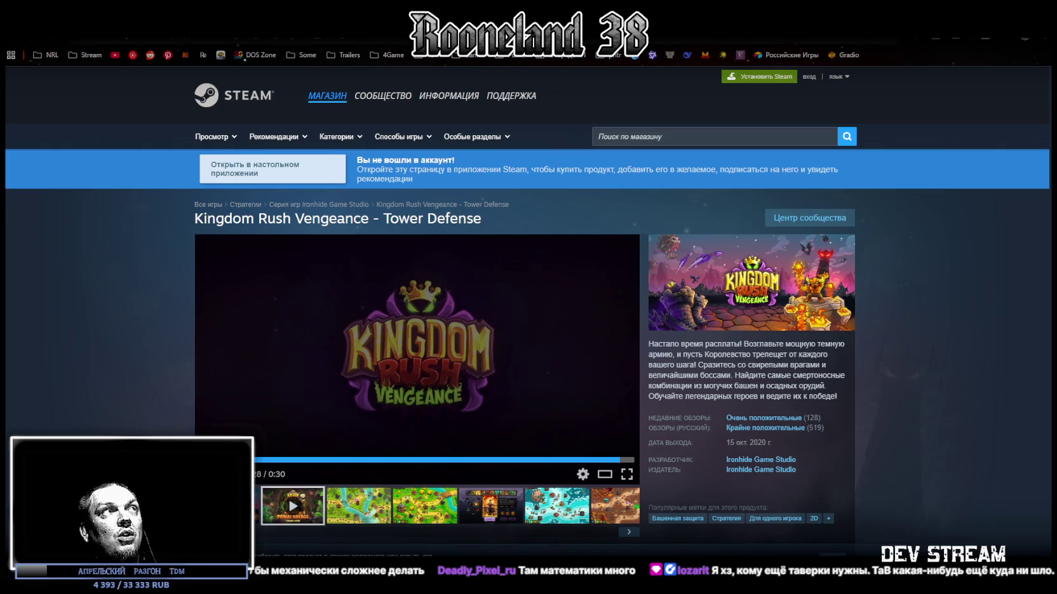
pyautogui.hotkey('alt', 'Tab')
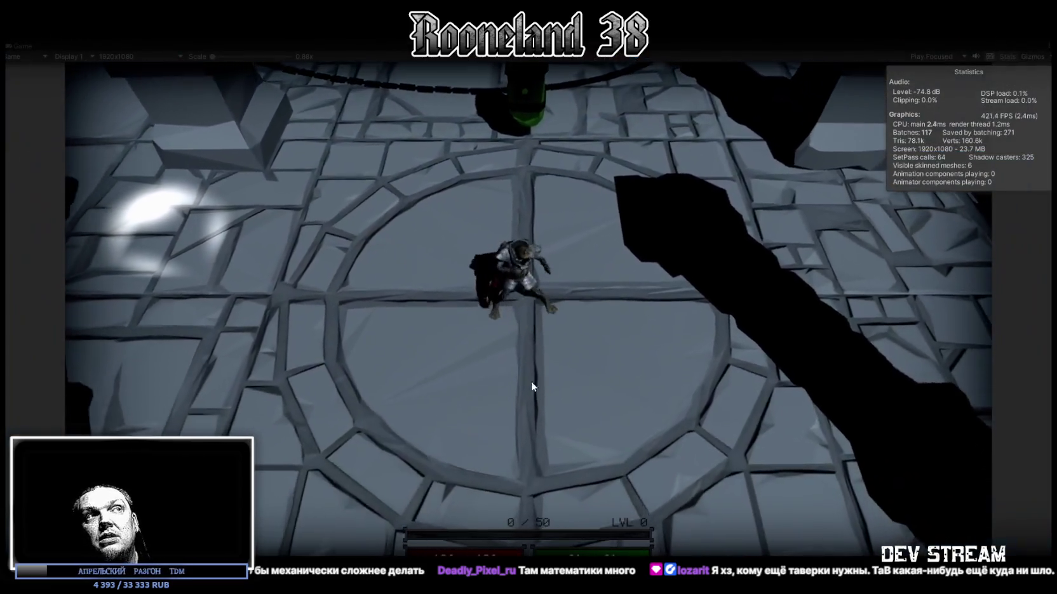
# Step: Walk the character south and west to view the red cape, then stop play mode with Ctrl+P
pyautogui.press('s')
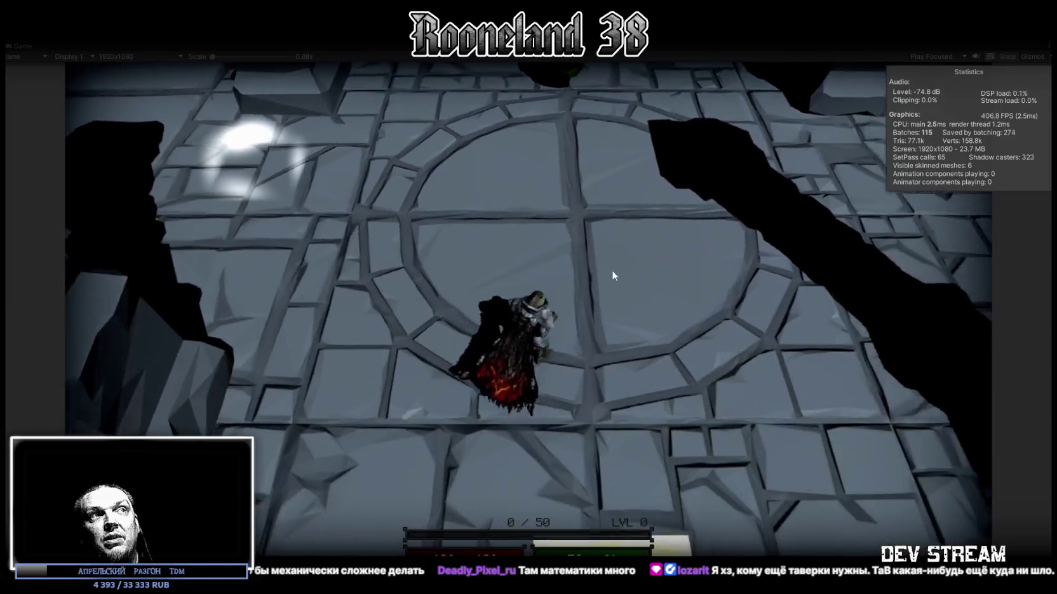
pyautogui.press('a')
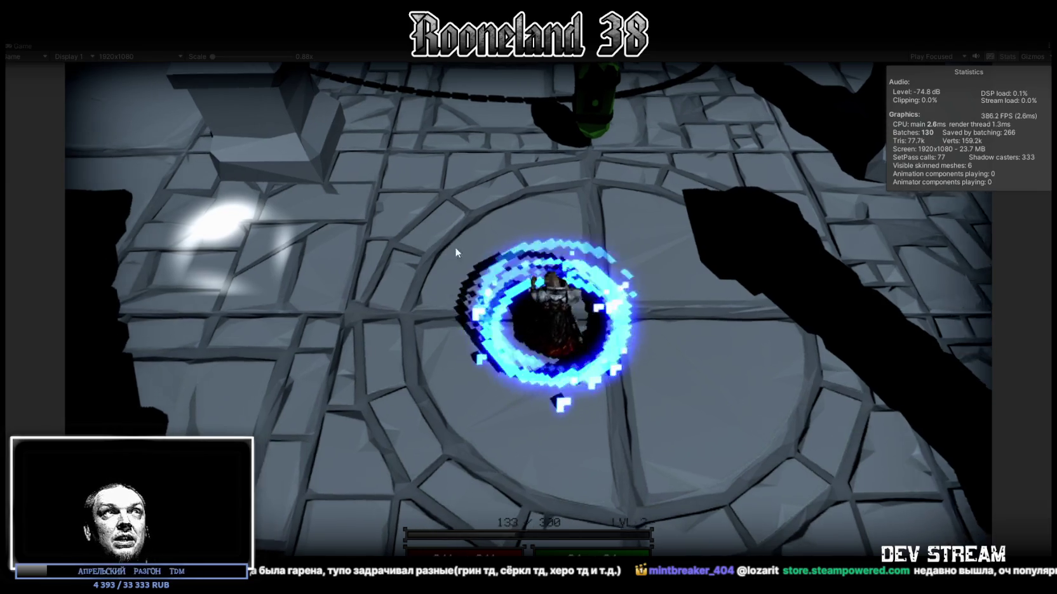
pyautogui.hotkey('ctrl', 'p')
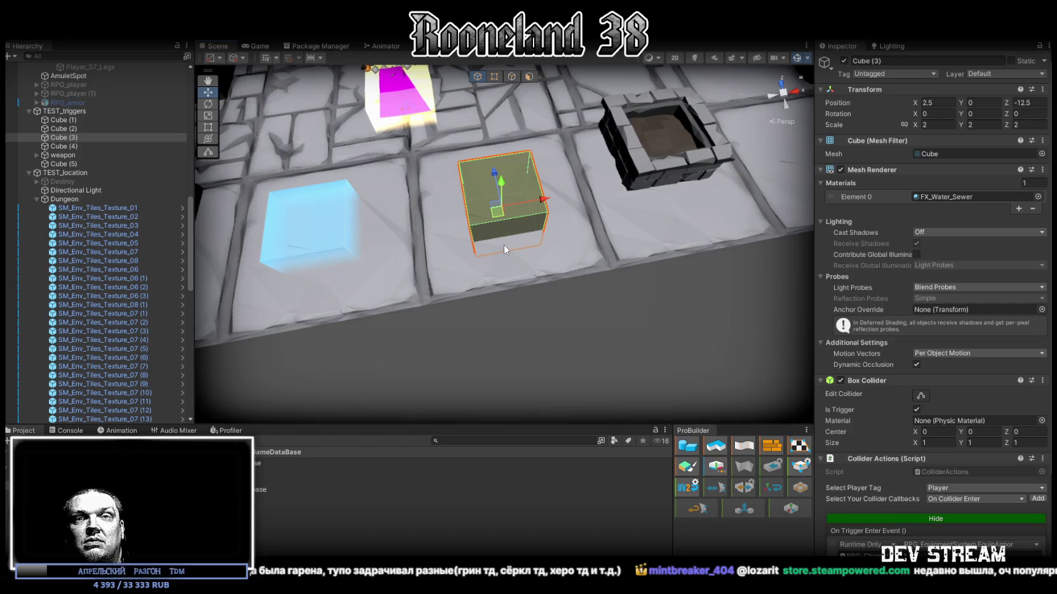
# Step: Orbit the Scene view over the dungeon hall, then bring up Chrome's 'sandbox game' image results
pyautogui.scroll(1, 505, 248)
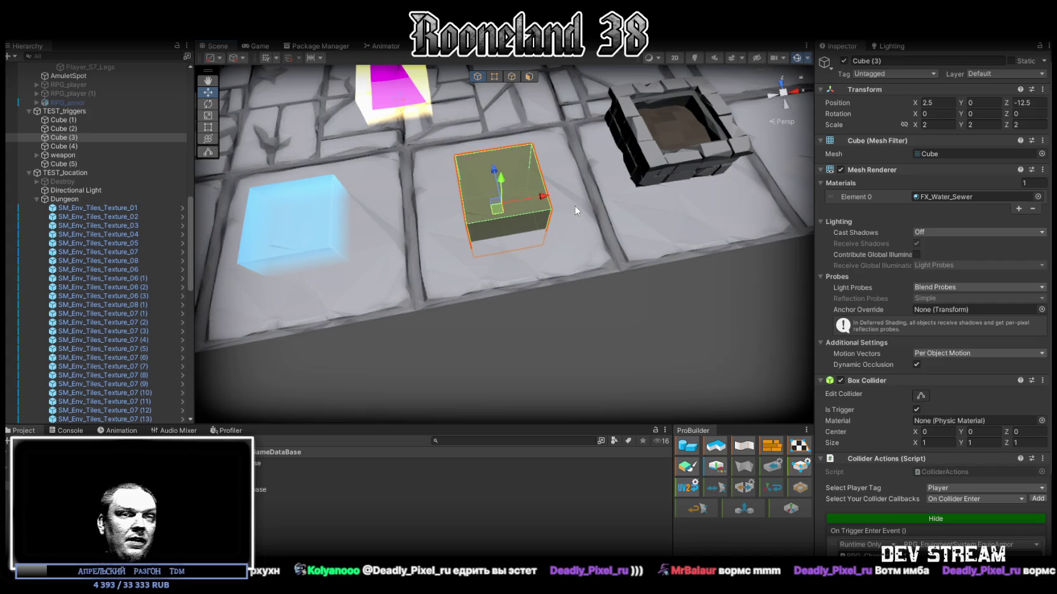
pyautogui.moveTo(508, 234)
pyautogui.mouseDown()
pyautogui.moveTo(511, 136)
pyautogui.moveTo(653, 131)
pyautogui.moveTo(721, 151)
pyautogui.mouseUp()
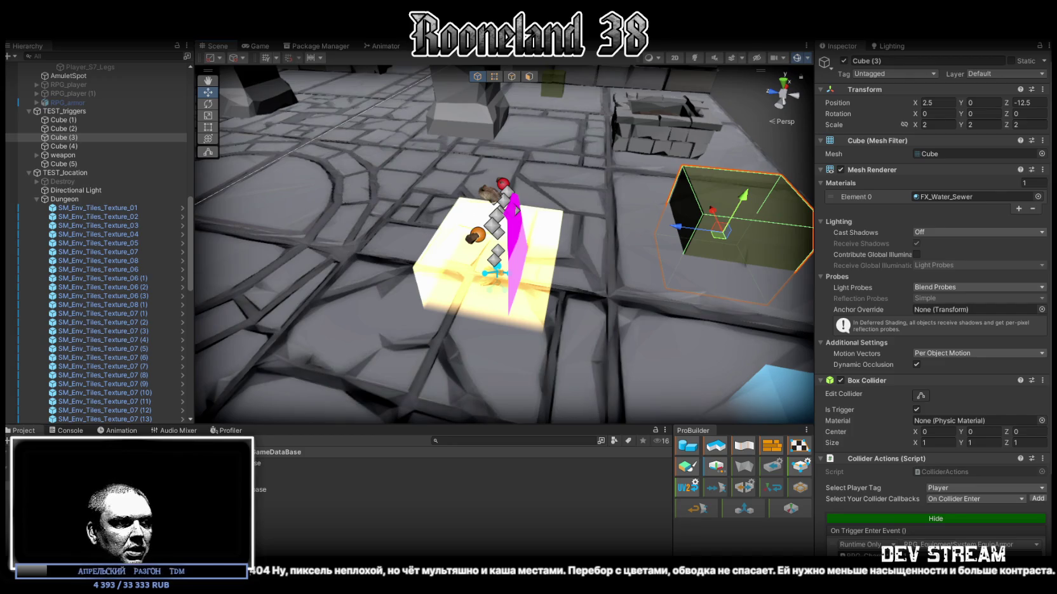
pyautogui.hotkey('alt', 'Tab')
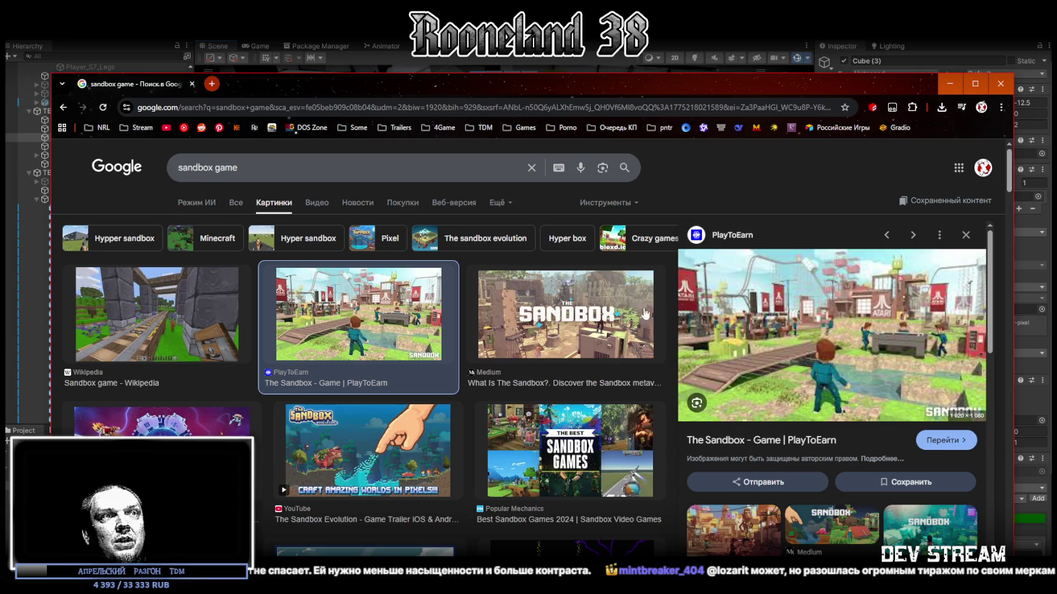
# Step: Preview Sandbox images (teaser trailer, Binance, NFT-ARTY, BB.LV, CryptoGamingPool), then return to Unity
pyautogui.scroll(-3, 540, 317)
pyautogui.scroll(-2, 540, 318)
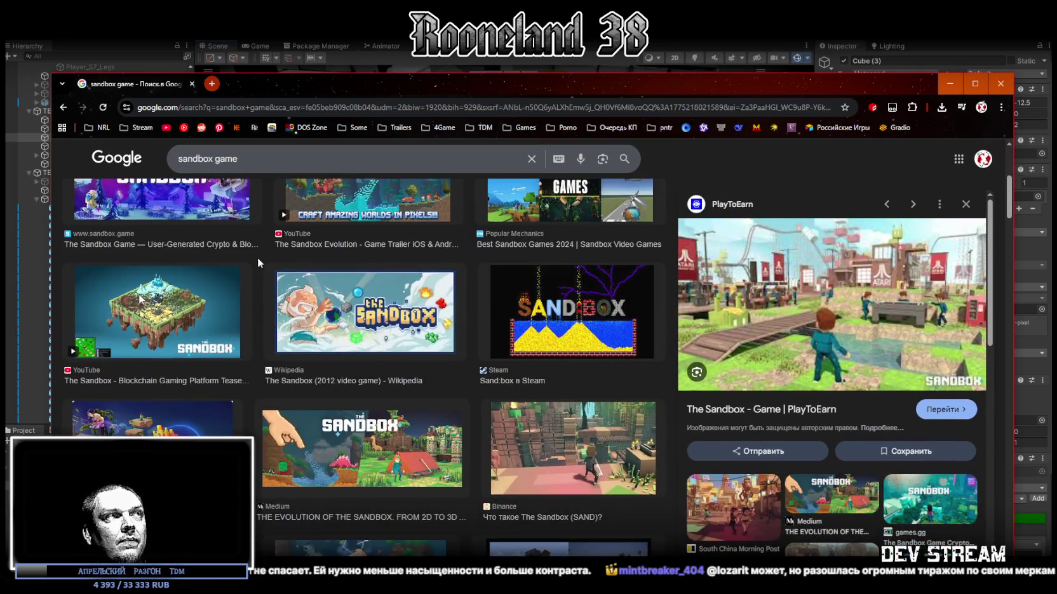
pyautogui.click(131, 317)
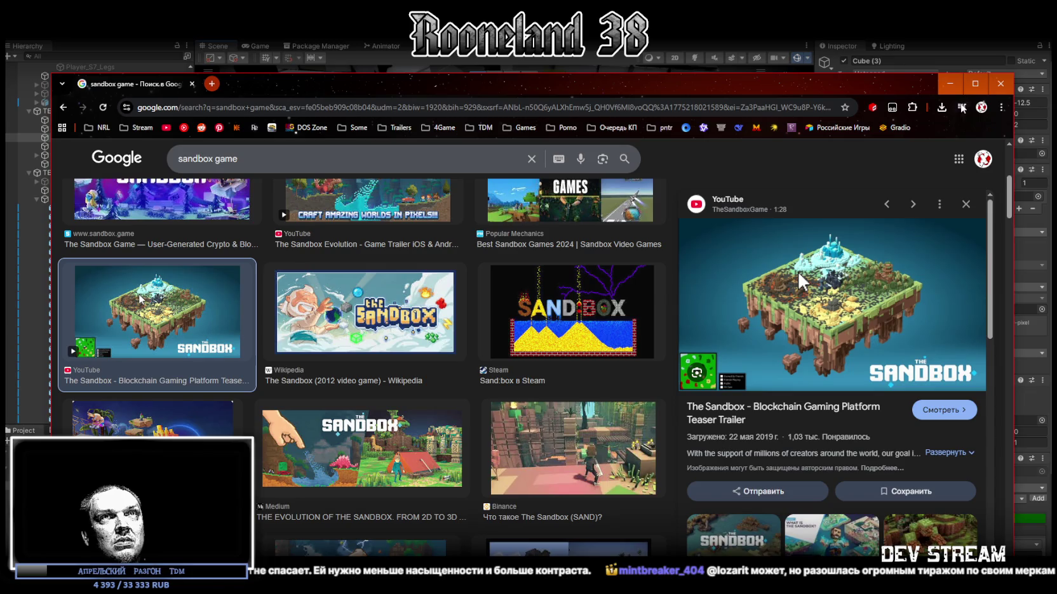
pyautogui.click(571, 448)
pyautogui.click(974, 83)
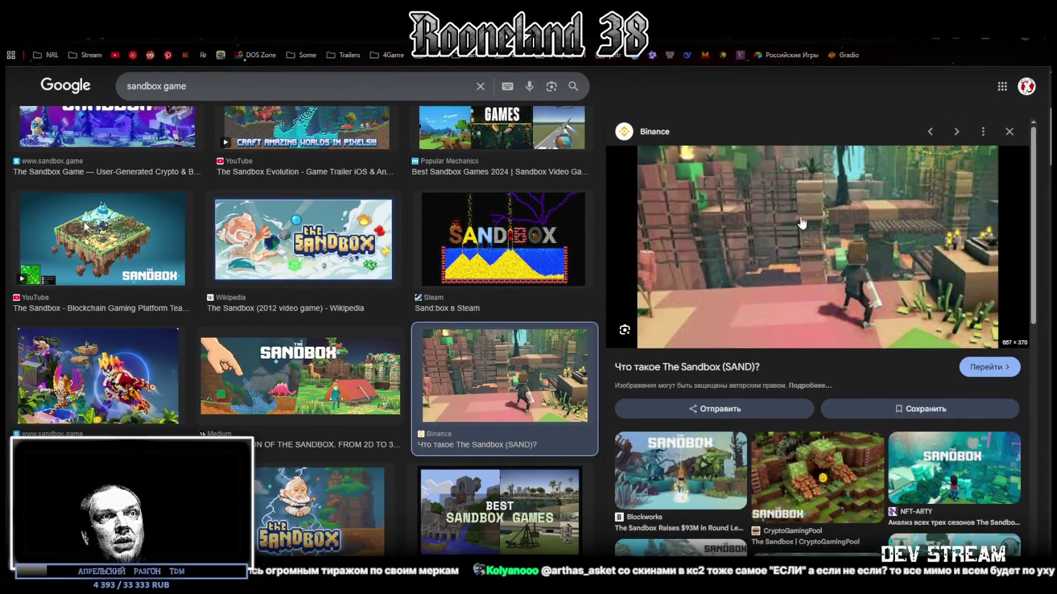
pyautogui.click(901, 449)
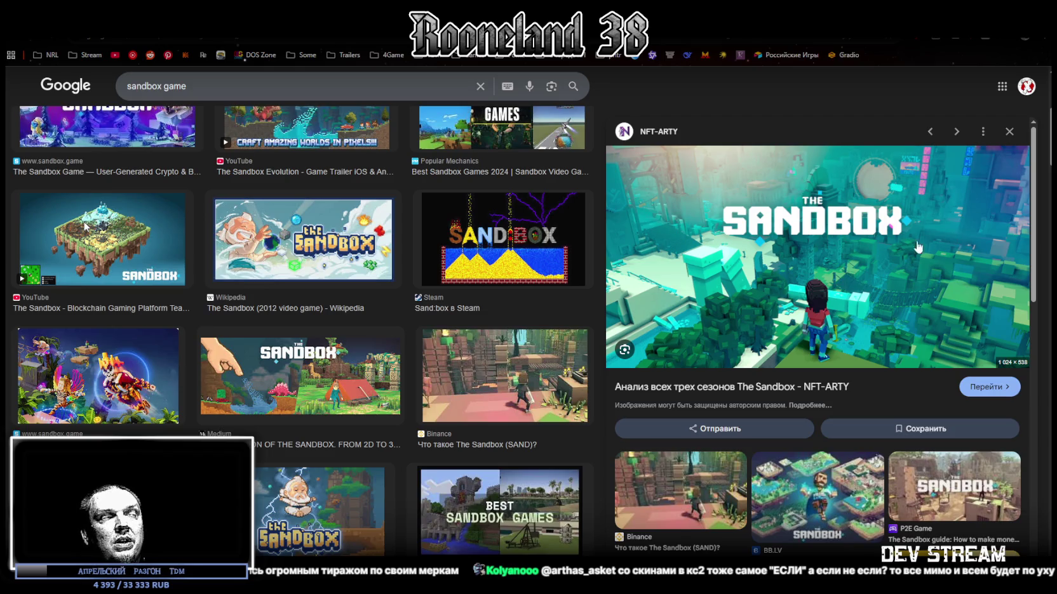
pyautogui.scroll(-3, 918, 247)
pyautogui.click(817, 334)
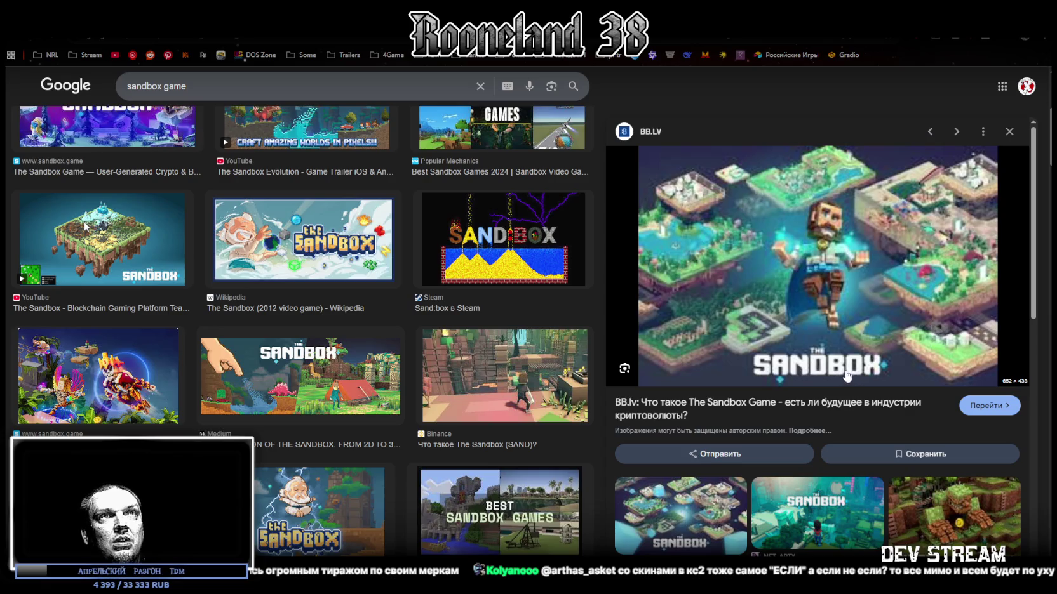
pyautogui.scroll(-1, 840, 366)
pyautogui.scroll(-1, 839, 367)
pyautogui.click(940, 419)
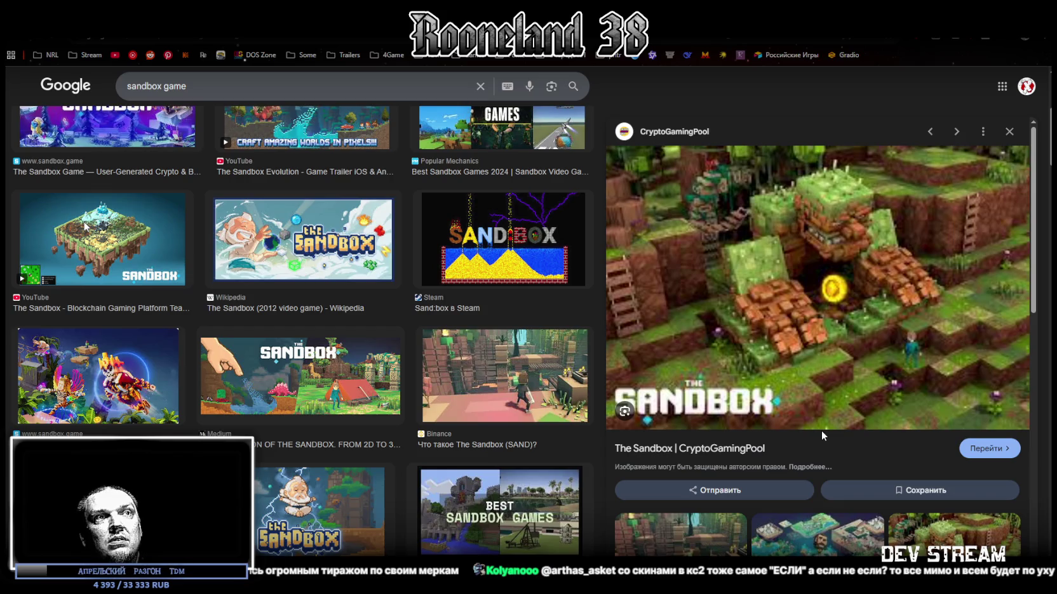
pyautogui.hotkey('alt', 'Tab')
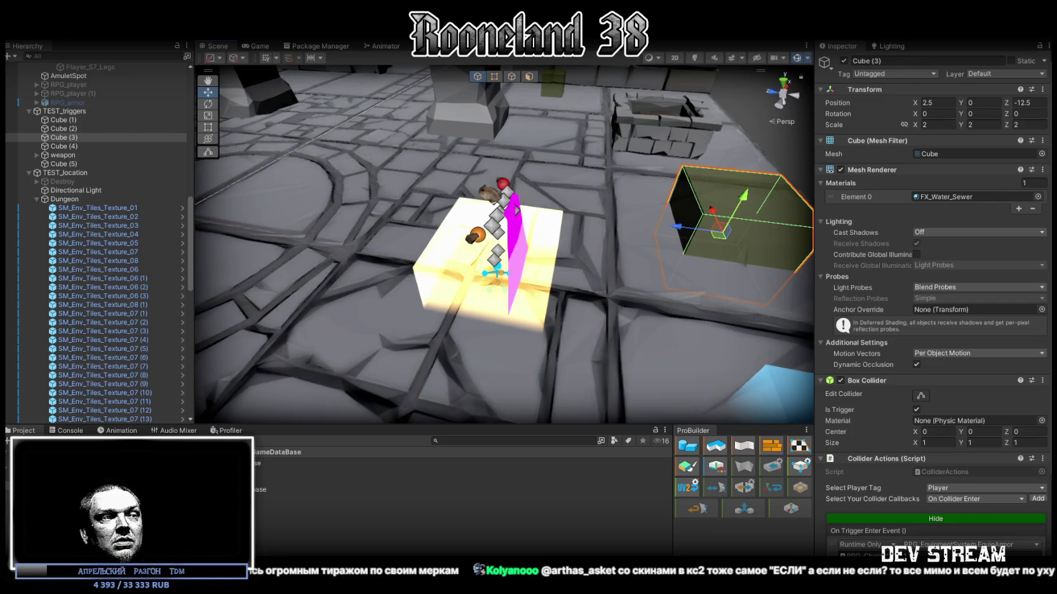
# Step: Search the Steam library for 's&' and open the s&box game page
pyautogui.hotkey('alt', 'Tab')
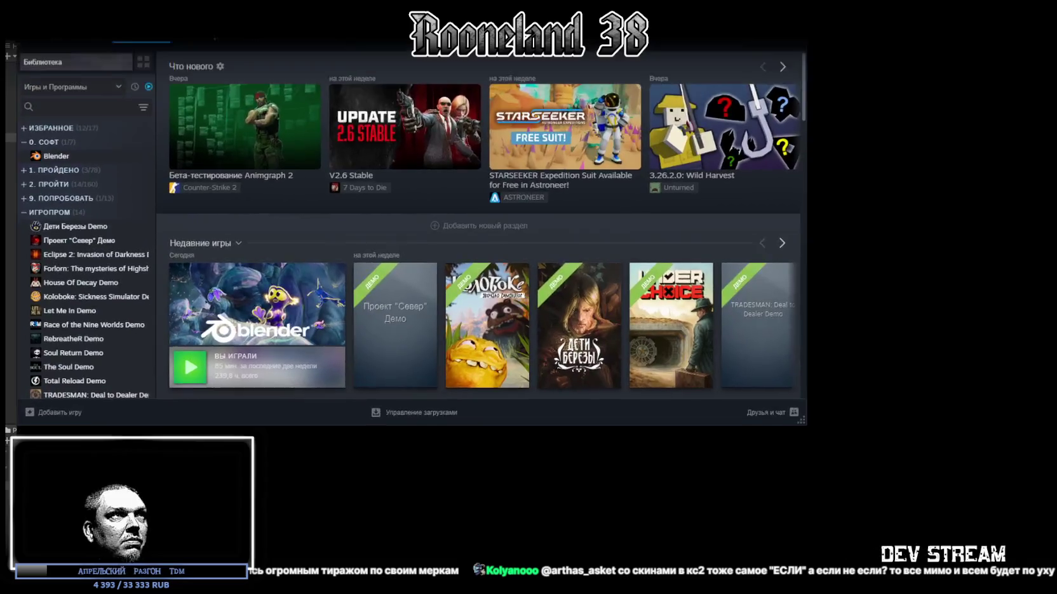
pyautogui.click(86, 97)
pyautogui.write('s')
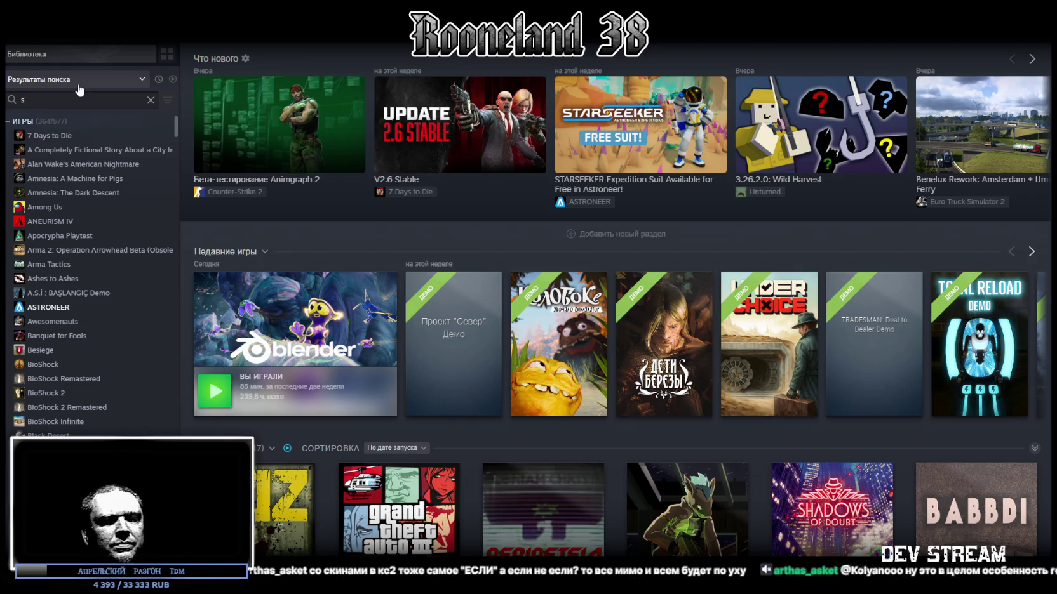
pyautogui.write('&')
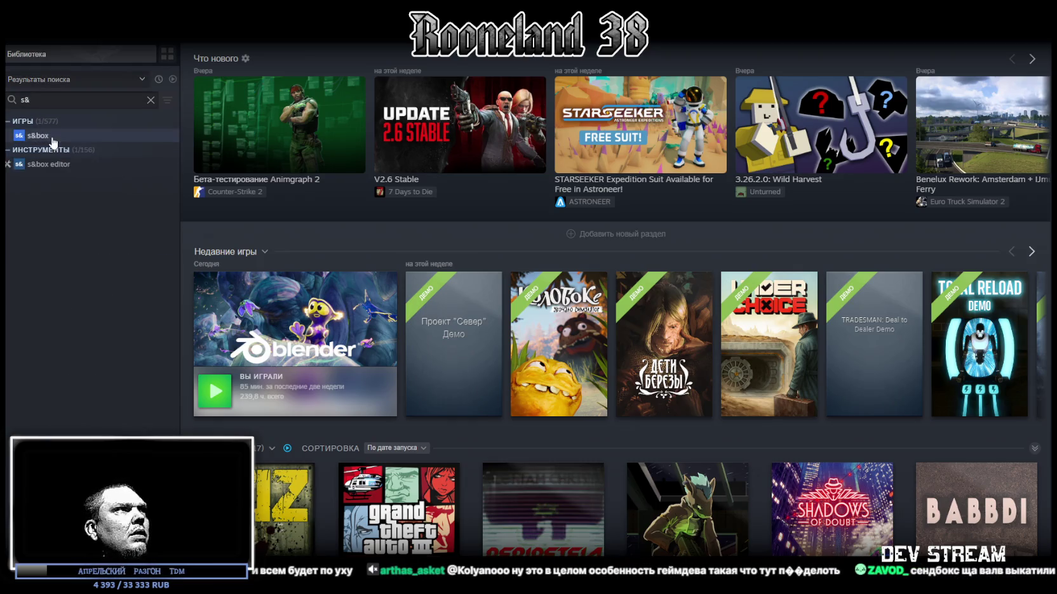
pyautogui.click(38, 135)
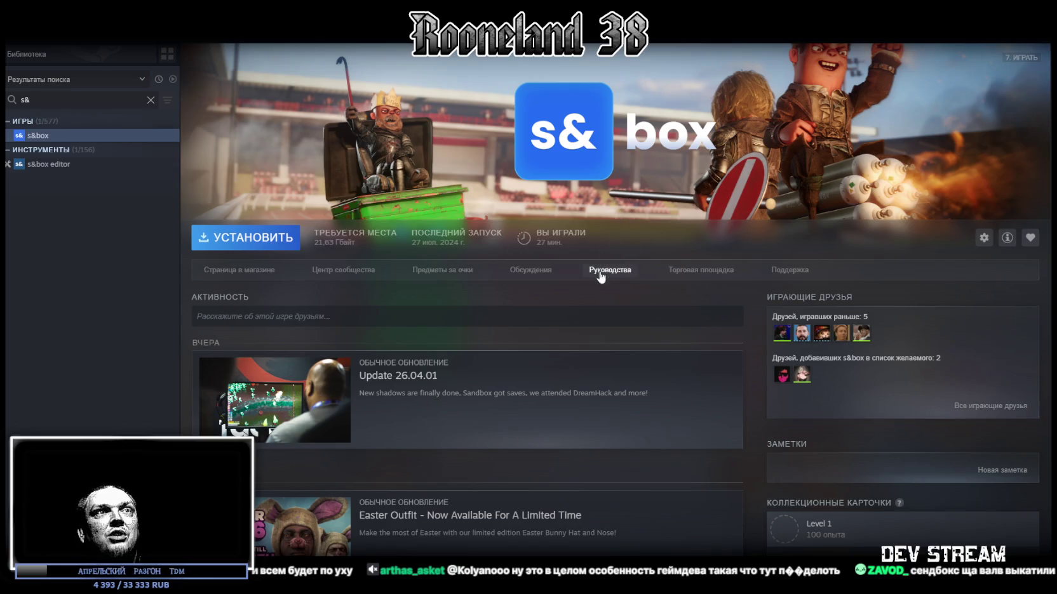
# Step: Look over the s&box library page and go to its store page
pyautogui.scroll(-3, 591, 270)
pyautogui.scroll(-2, 591, 270)
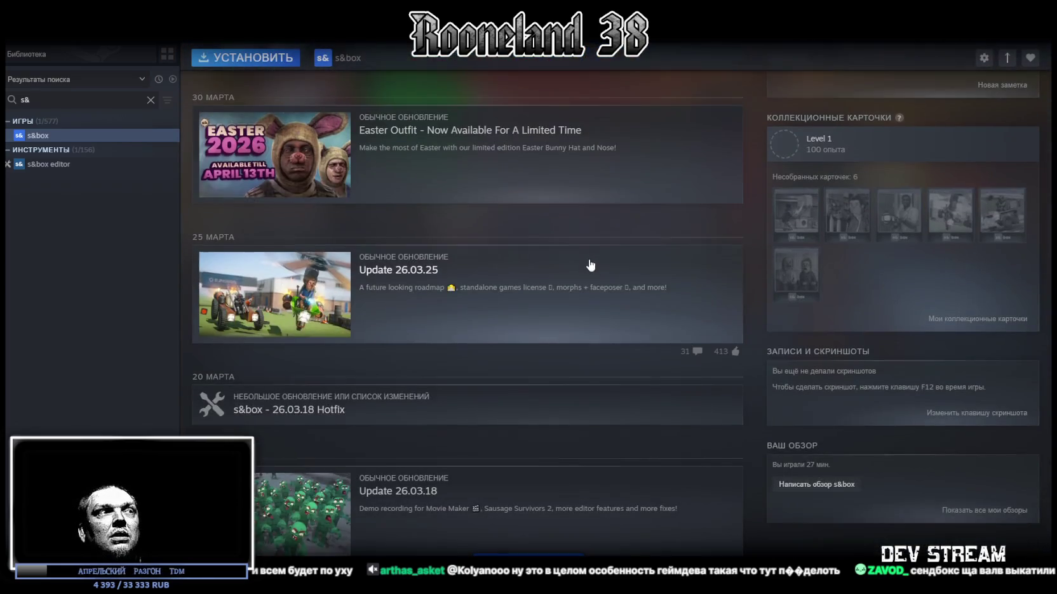
pyautogui.scroll(-4, 588, 255)
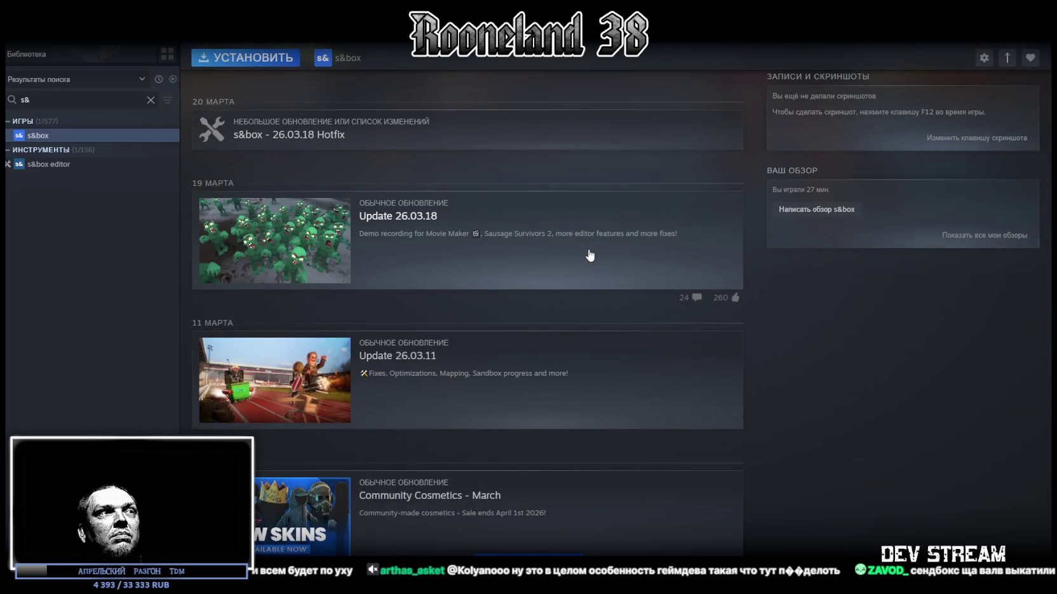
pyautogui.scroll(10, 589, 253)
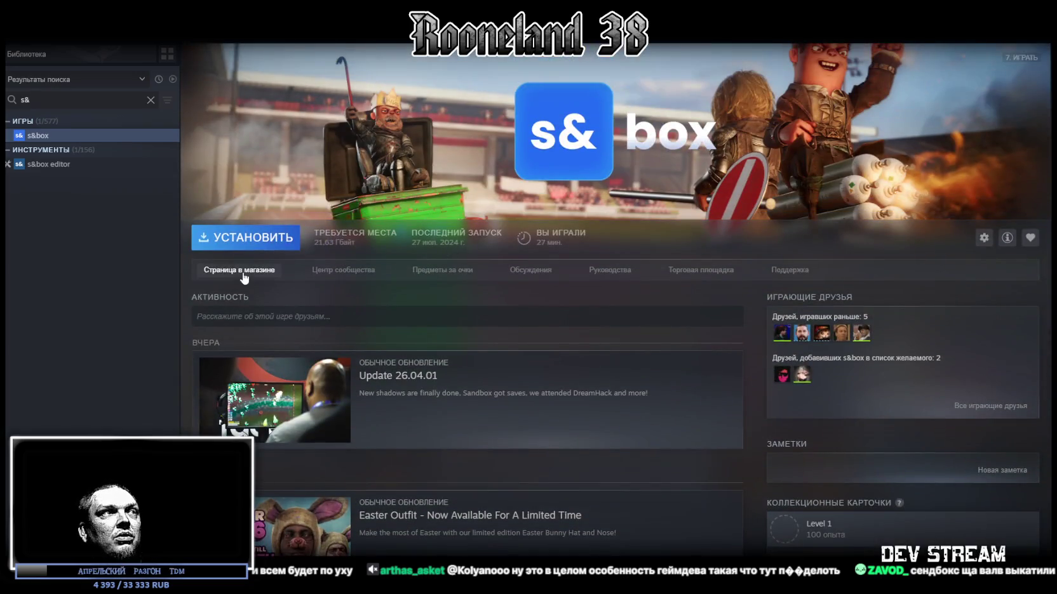
pyautogui.click(241, 271)
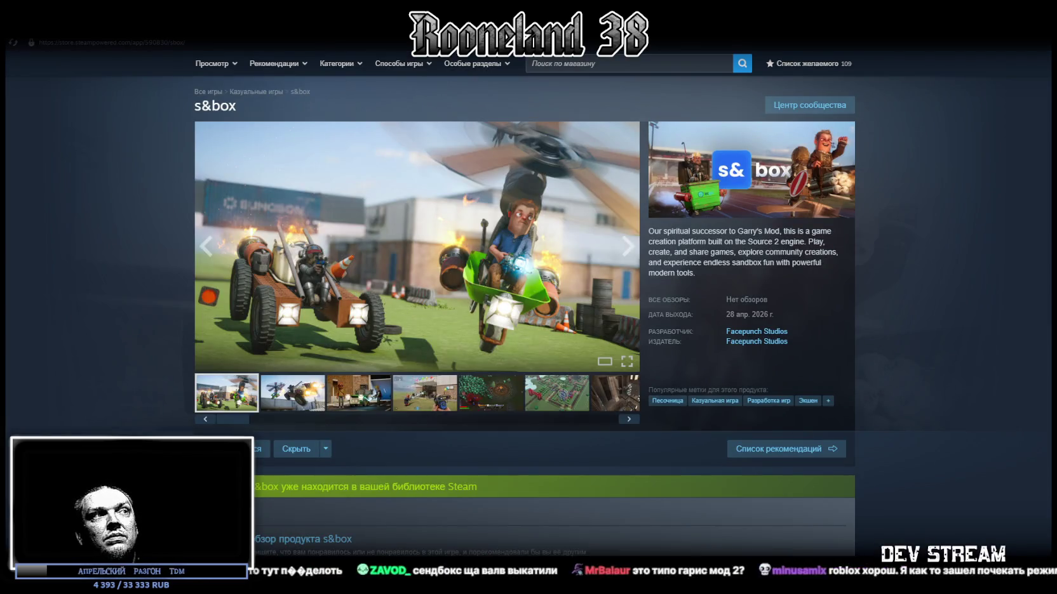
# Step: Browse the s&box store page, note its 28 Apr 2026 release date, and return to Unity
pyautogui.scroll(-1, 235, 438)
pyautogui.scroll(-2, 263, 443)
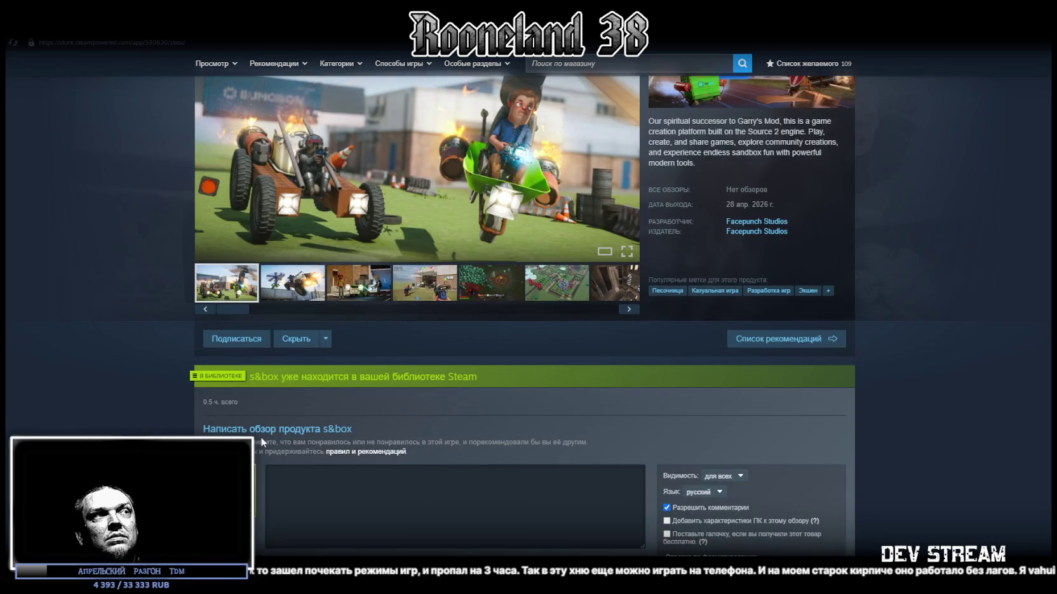
pyautogui.scroll(-10, 260, 437)
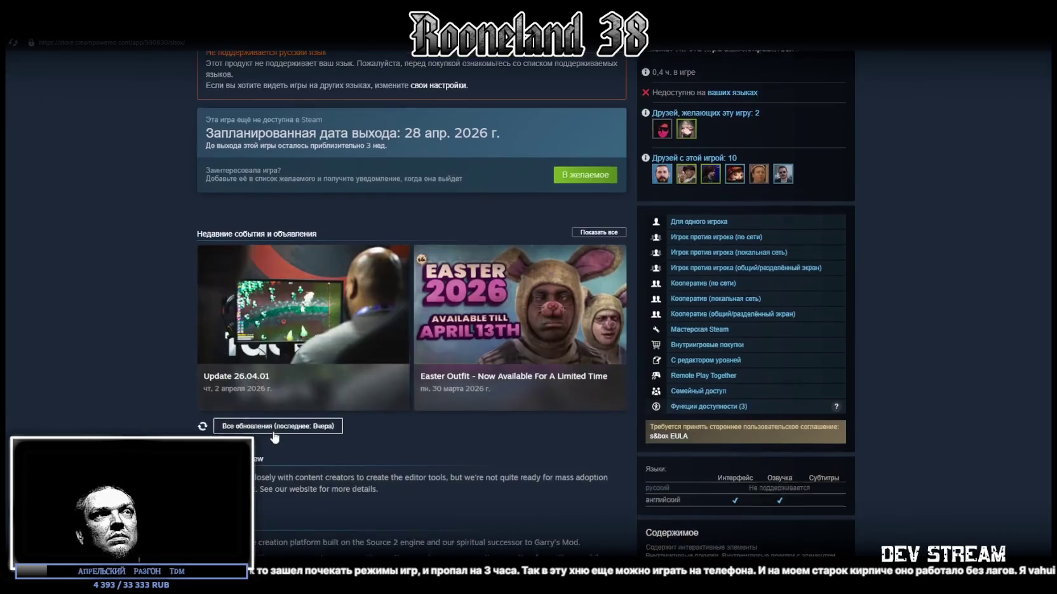
pyautogui.scroll(6, 274, 437)
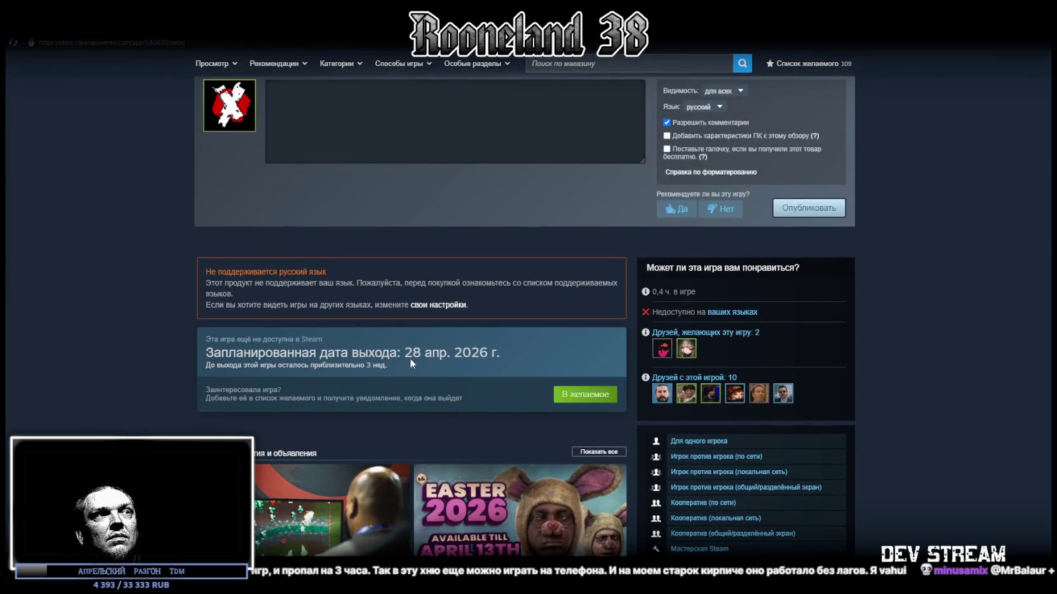
pyautogui.moveTo(416, 352); pyautogui.dragTo(476, 353)
pyautogui.click(475, 353)
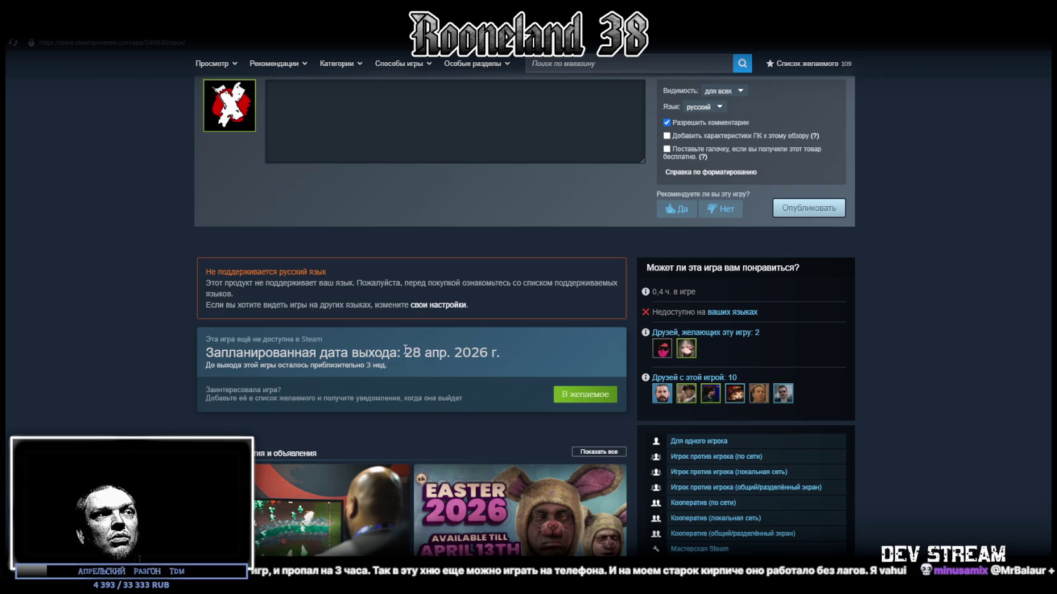
pyautogui.hotkey('alt', 'Tab')
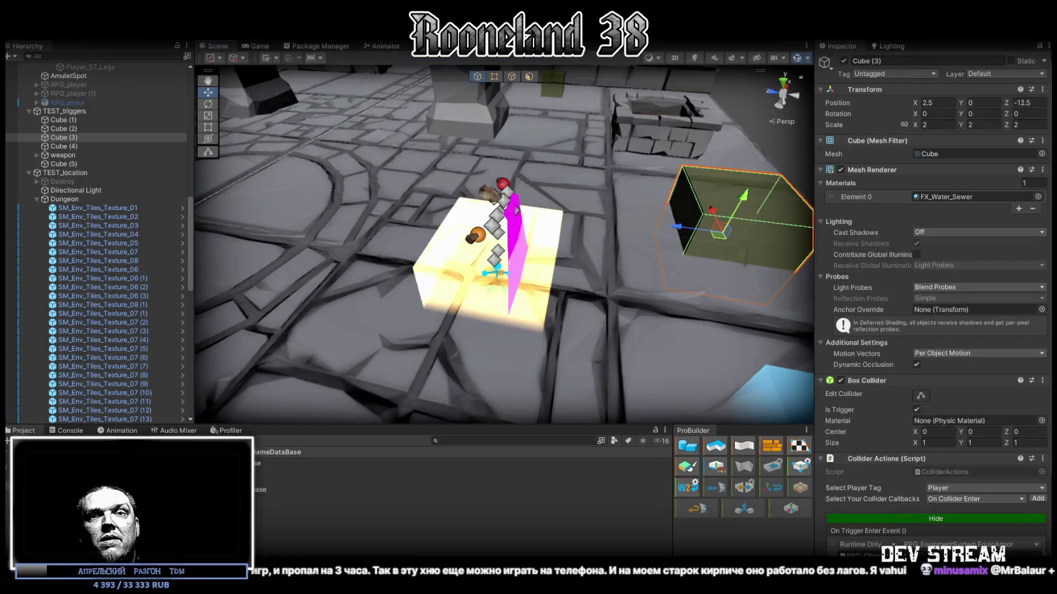
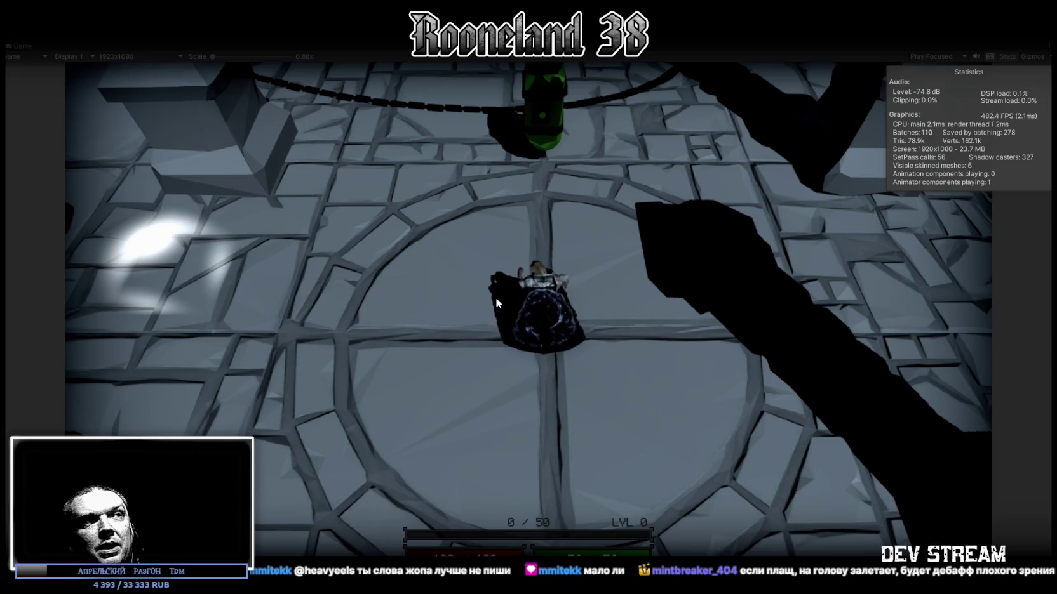
# Step: Walk the knight left and up the floor, then back toward the camera
pyautogui.press('a')
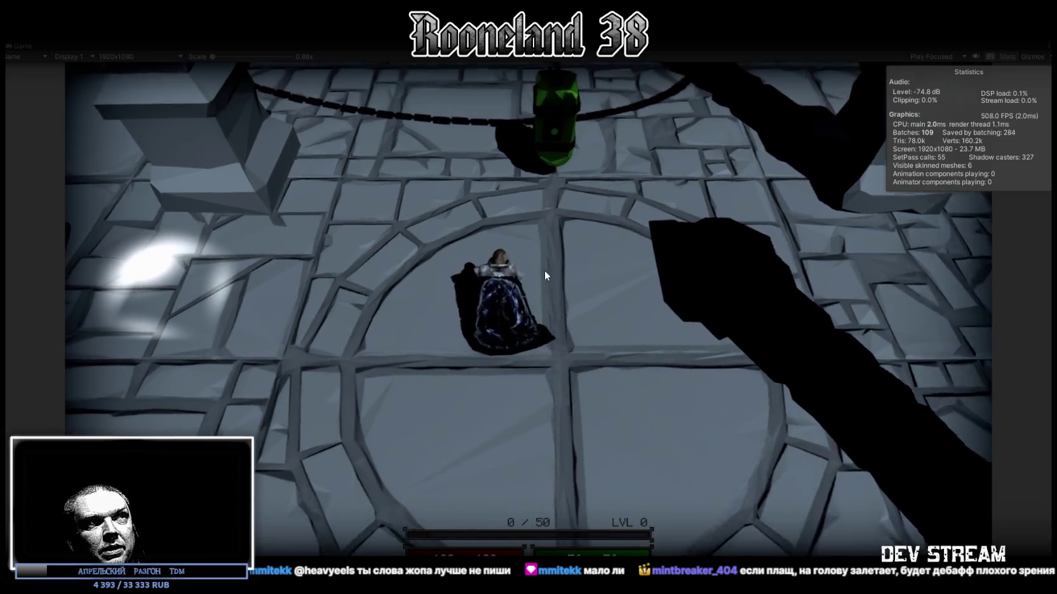
pyautogui.press('w')
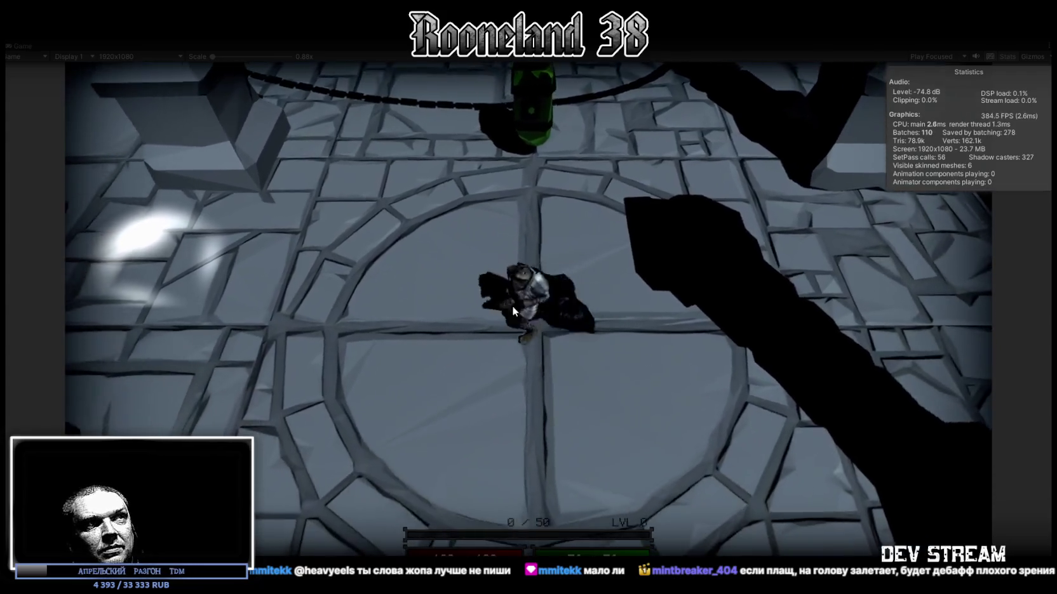
pyautogui.press('w')
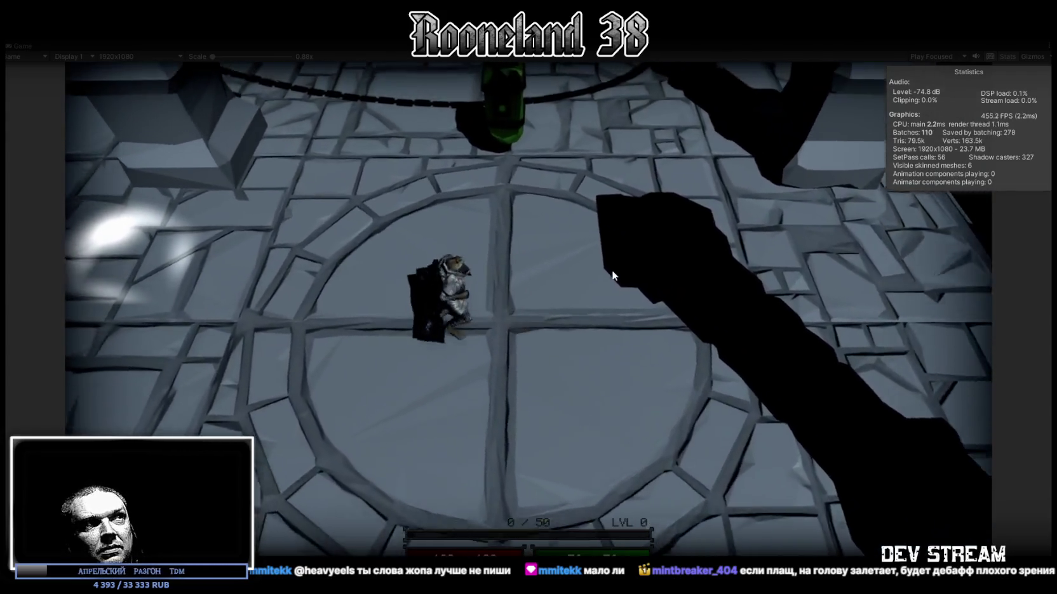
pyautogui.press('w')
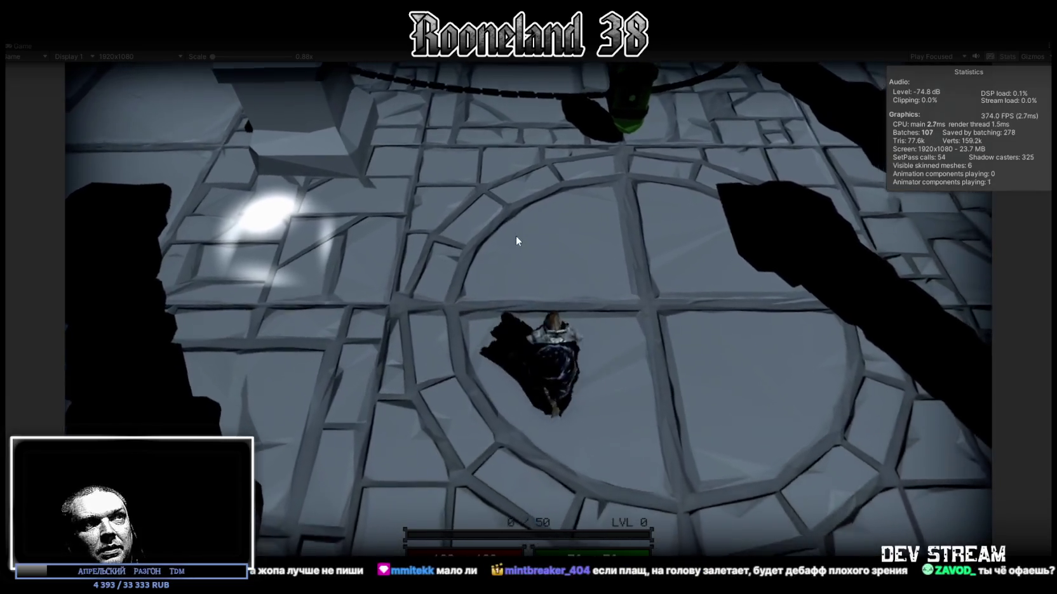
pyautogui.press('w')
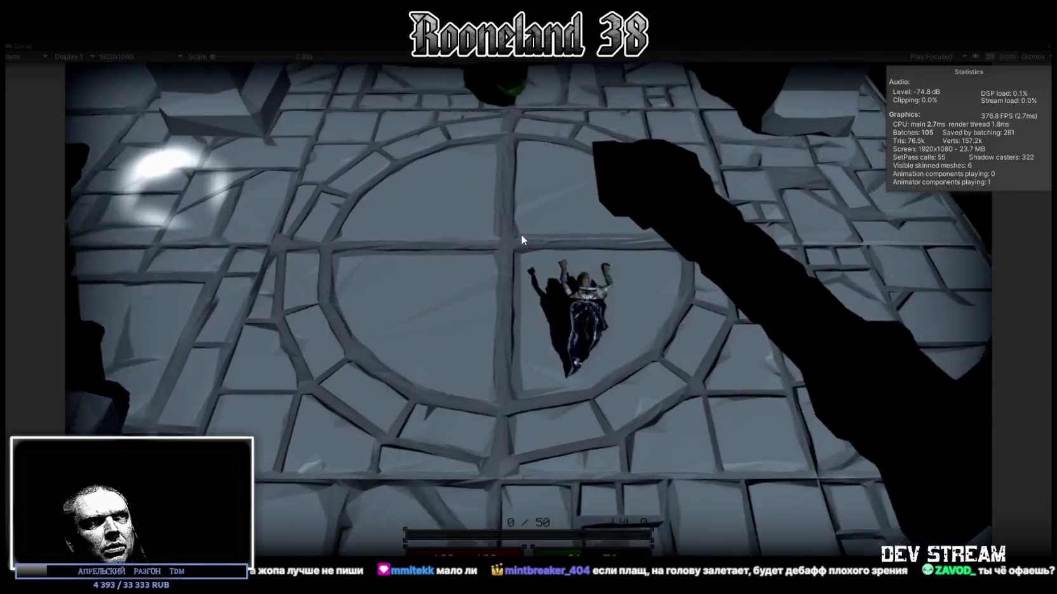
pyautogui.press('s')
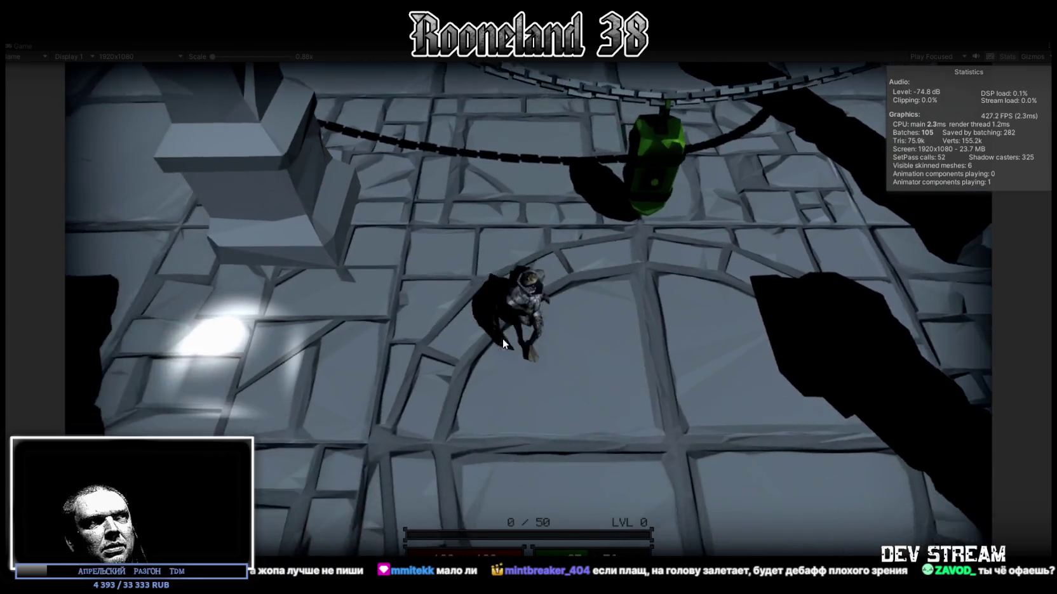
pyautogui.press('s')
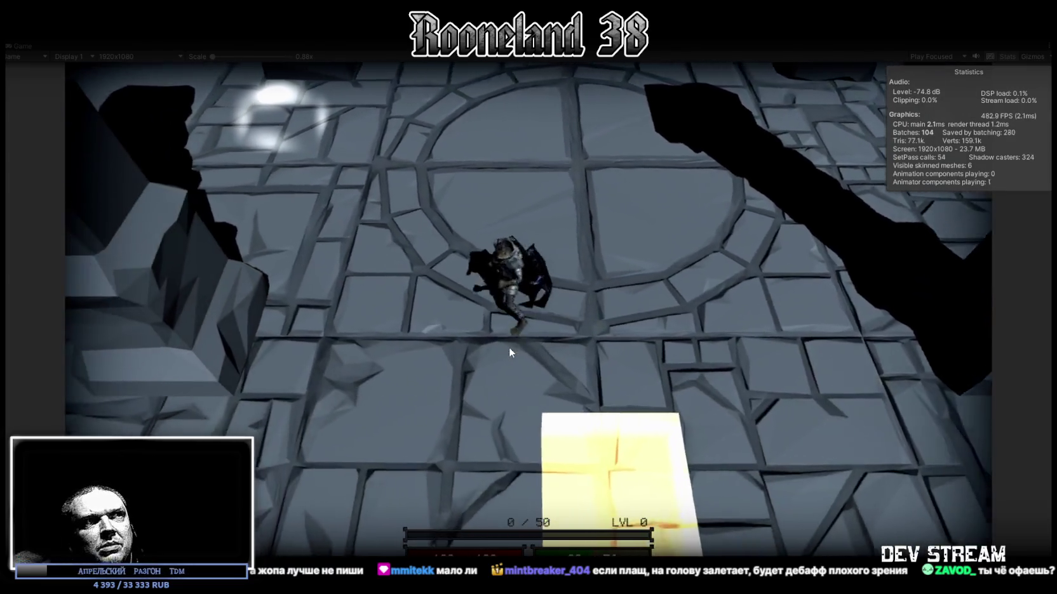
# Step: Walk the knight around the floor once more, then restore the full editor layout
pyautogui.press('w')
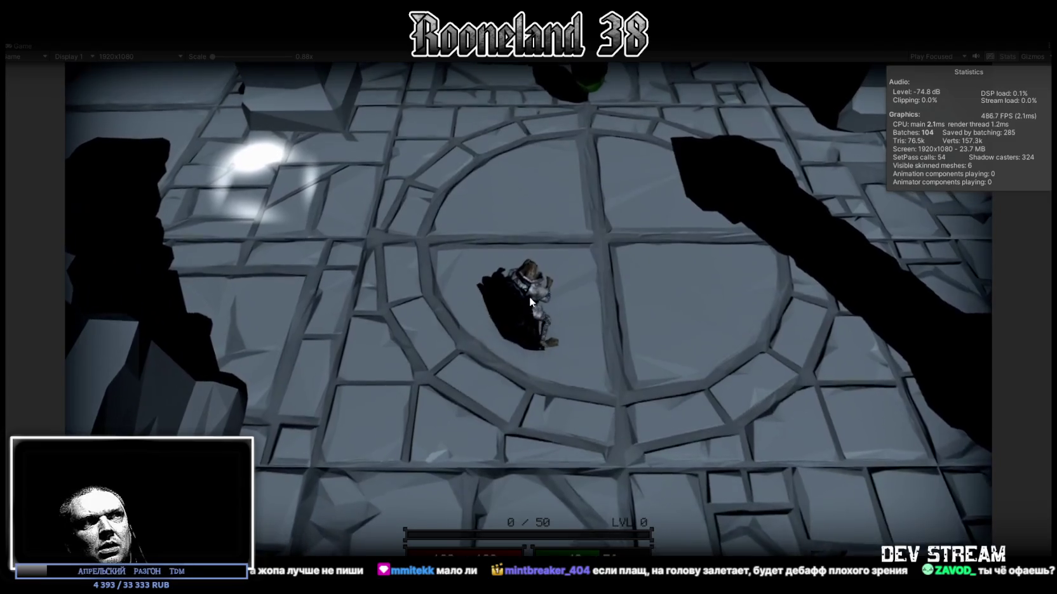
pyautogui.press('a')
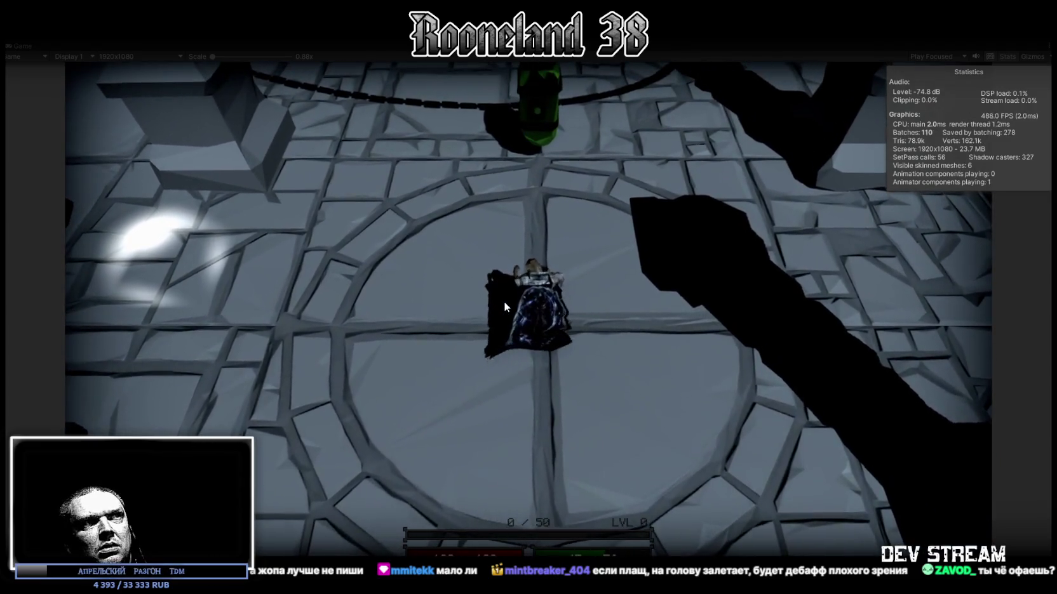
pyautogui.press('d')
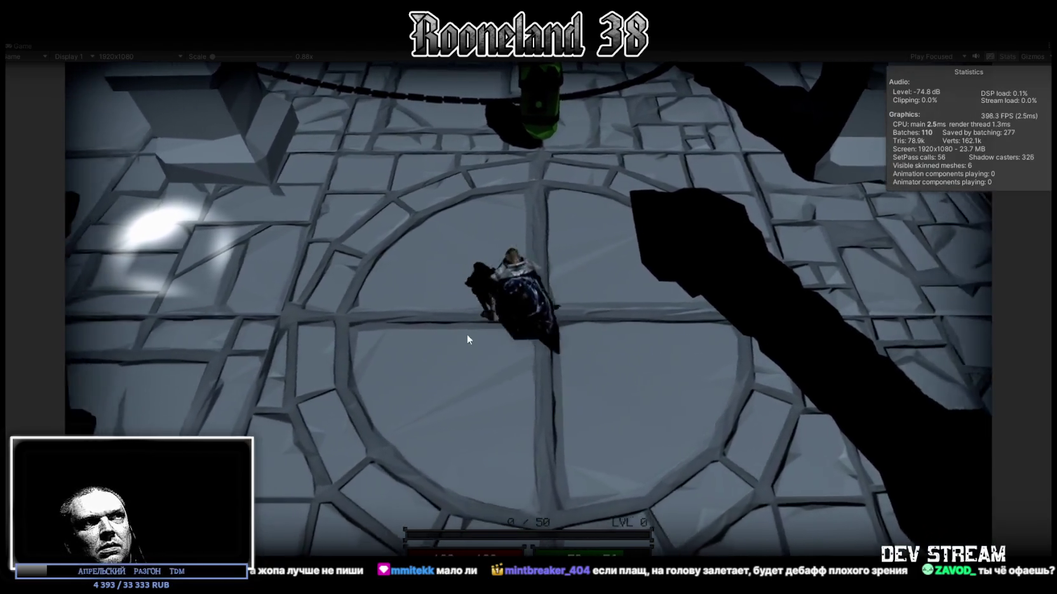
pyautogui.press('d')
pyautogui.press('a')
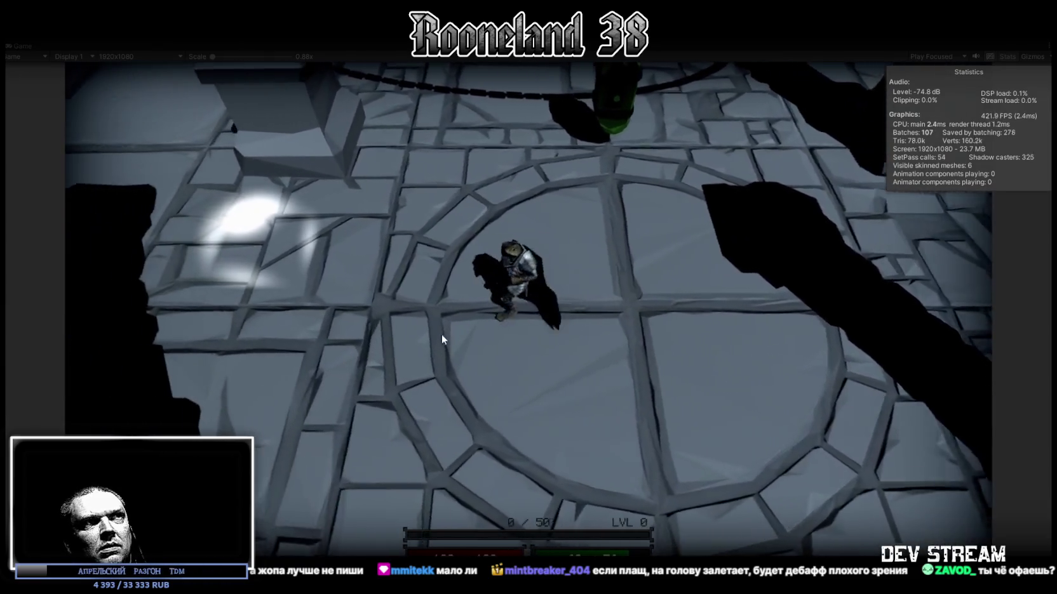
pyautogui.press('d')
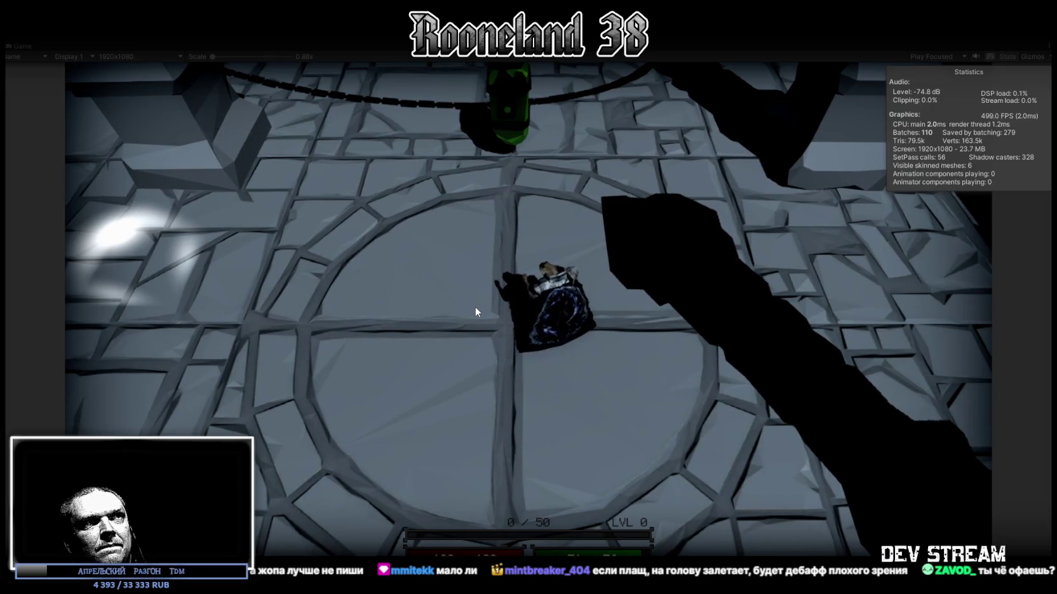
pyautogui.press('s')
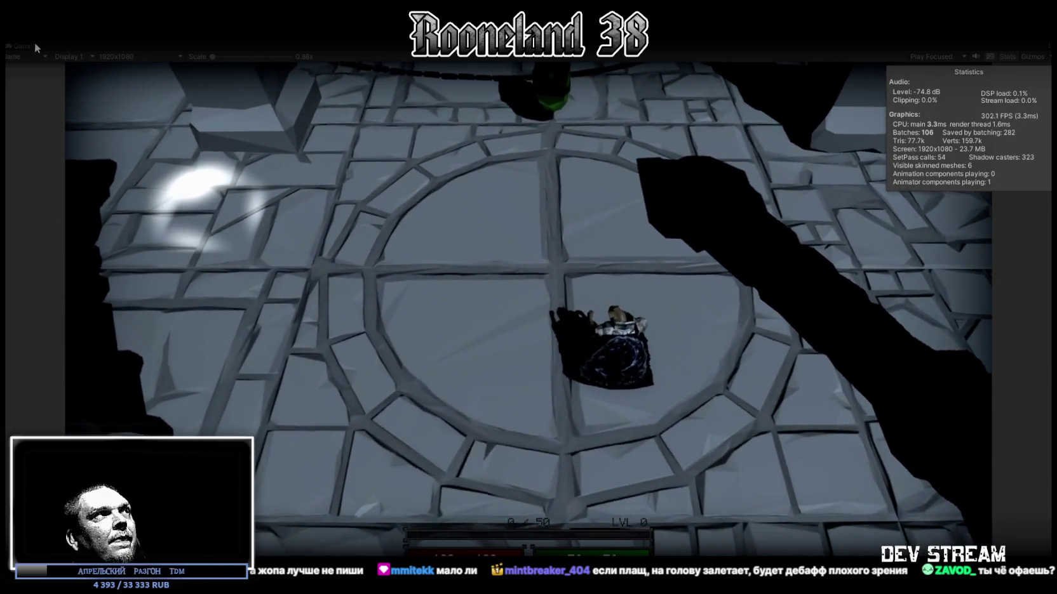
pyautogui.doubleClick(25, 44)
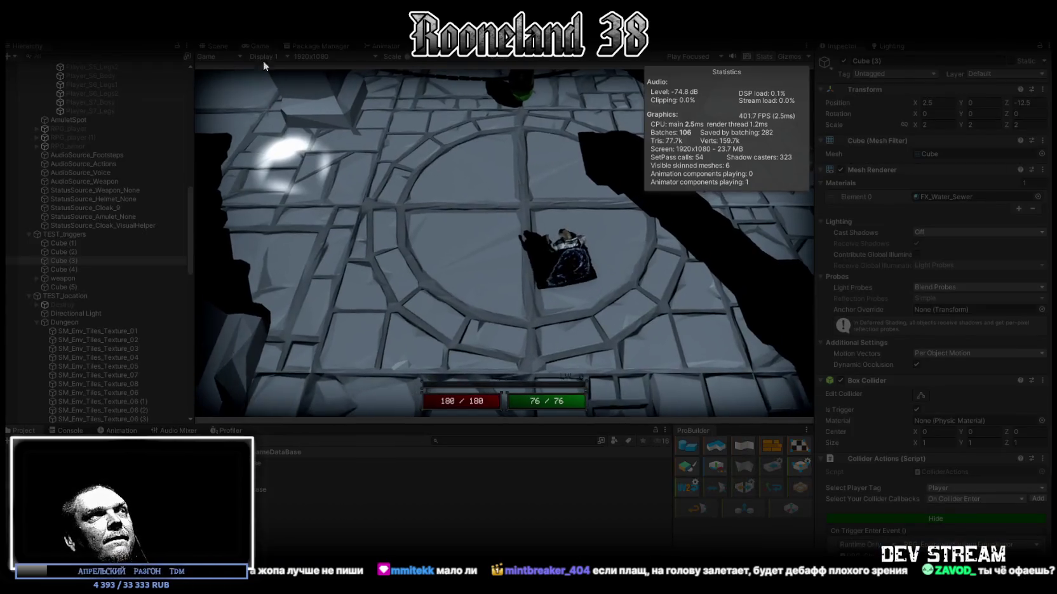
# Step: In the Scene view, orbit close to the knight and select Set1_A1_ShoulderL(Clone)
pyautogui.click(215, 44)
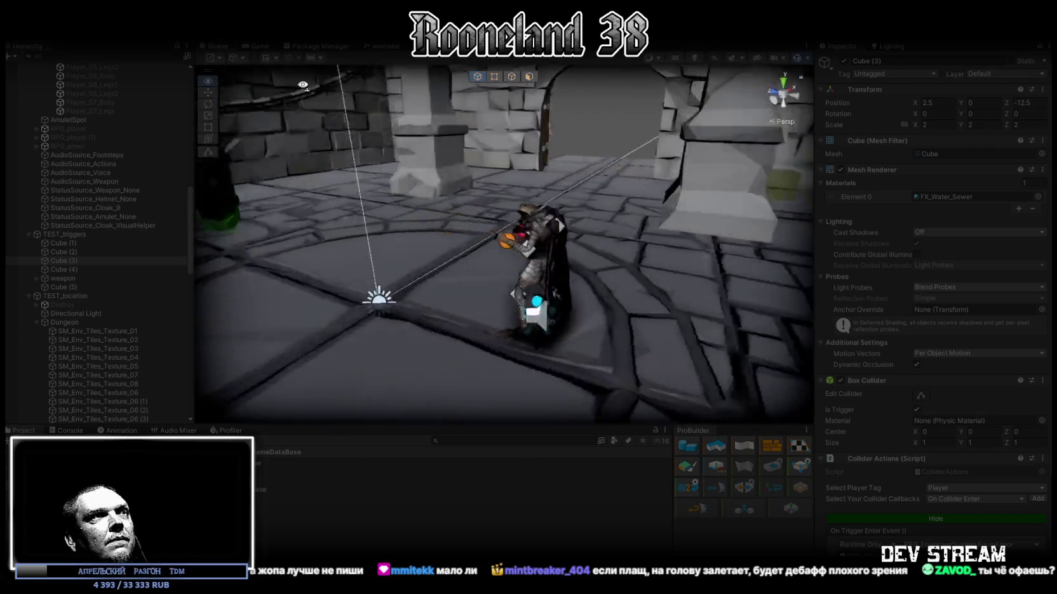
pyautogui.moveTo(503, 224); pyautogui.dragTo(613, 205)
pyautogui.click(484, 222)
pyautogui.moveTo(484, 223)
pyautogui.mouseDown()
pyautogui.moveTo(533, 202)
pyautogui.moveTo(546, 216)
pyautogui.mouseUp()
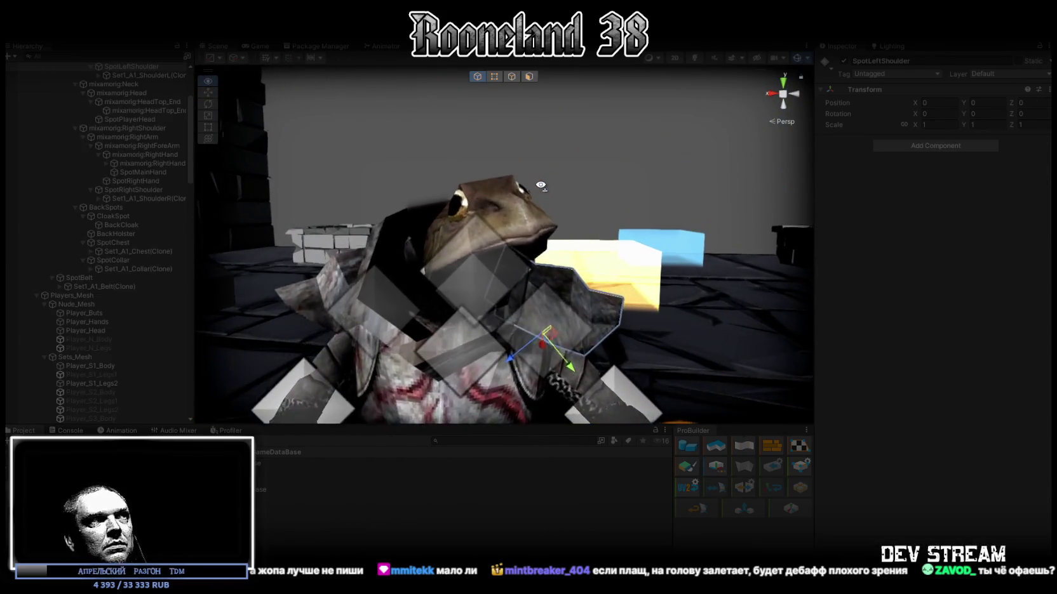
pyautogui.scroll(2, 108, 192)
pyautogui.click(134, 108)
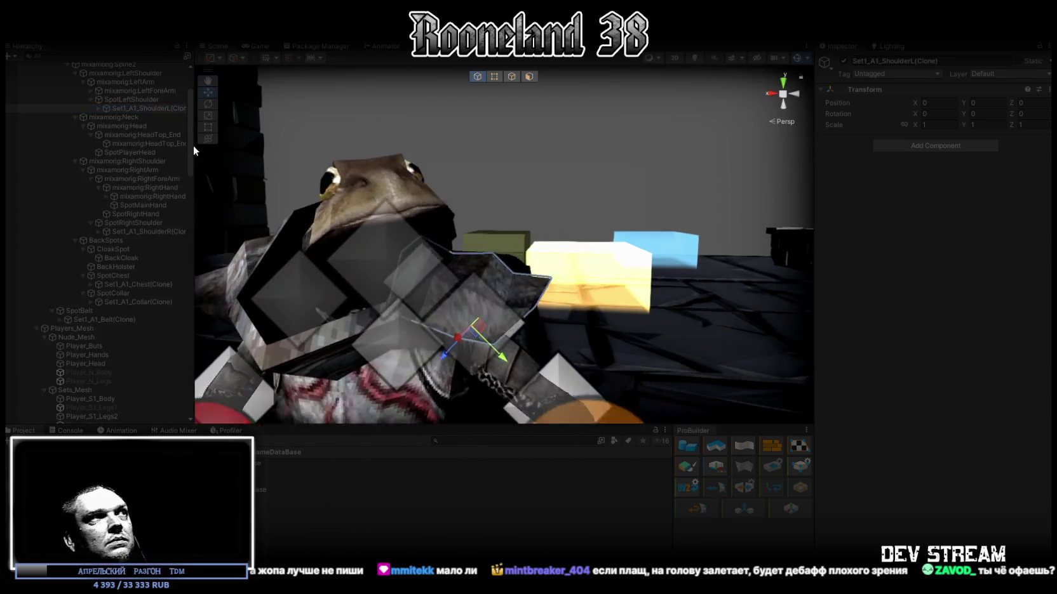
pyautogui.click(127, 99)
pyautogui.click(124, 108)
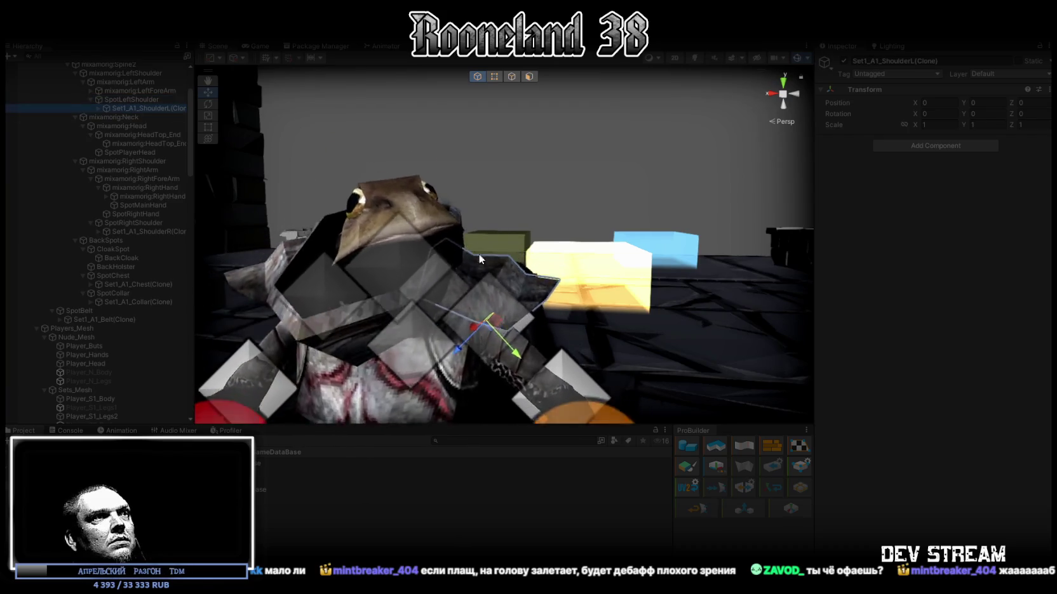
pyautogui.moveTo(466, 247)
pyautogui.mouseDown()
pyautogui.moveTo(554, 297)
pyautogui.moveTo(481, 263)
pyautogui.mouseUp()
# Step: Select the child A1_ShoulderL and rotate it to Y 95, Z -135
pyautogui.click(98, 108)
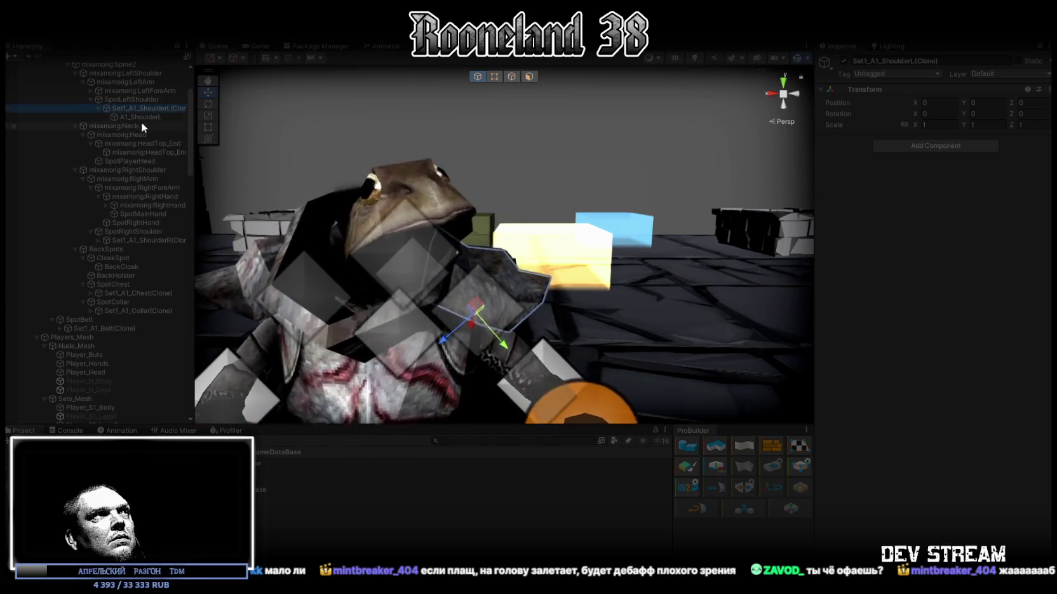
pyautogui.click(140, 118)
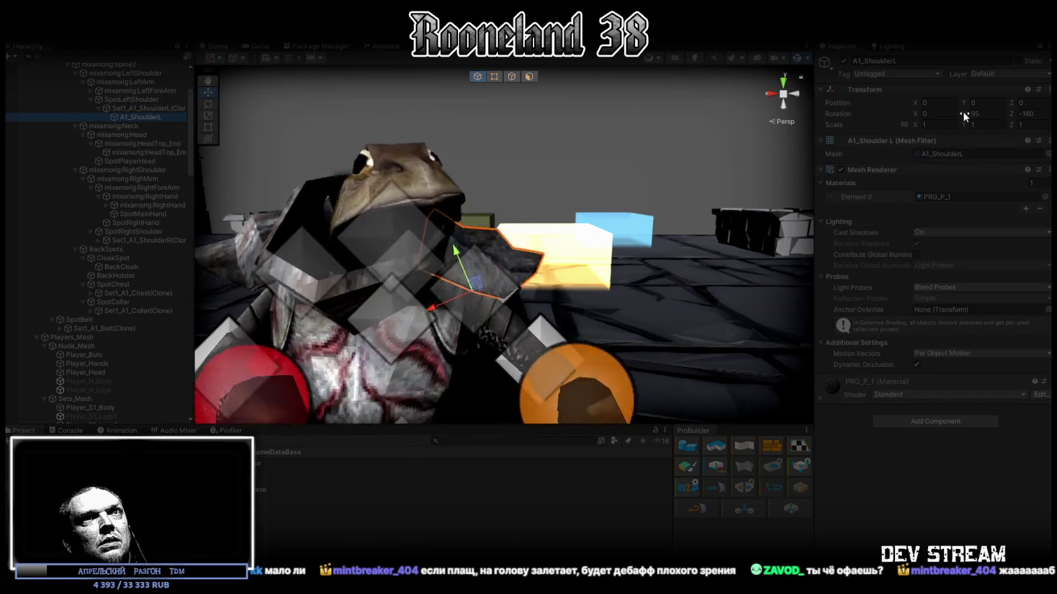
pyautogui.moveTo(964, 114); pyautogui.dragTo(971, 113)
pyautogui.hotkey('ctrl', 'z')
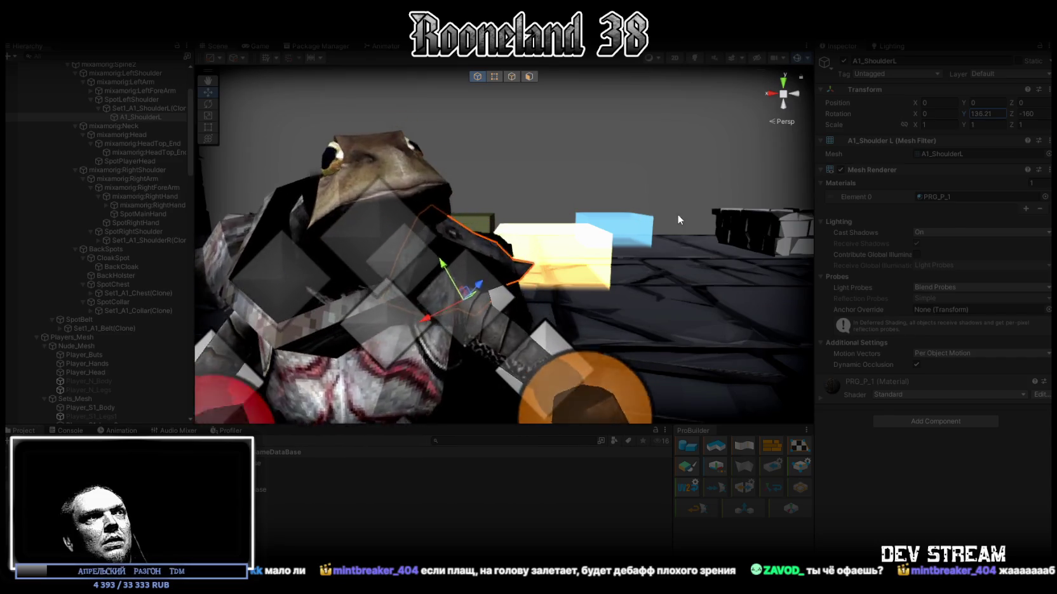
pyautogui.write('95')
pyautogui.moveTo(1013, 113); pyautogui.dragTo(1030, 114)
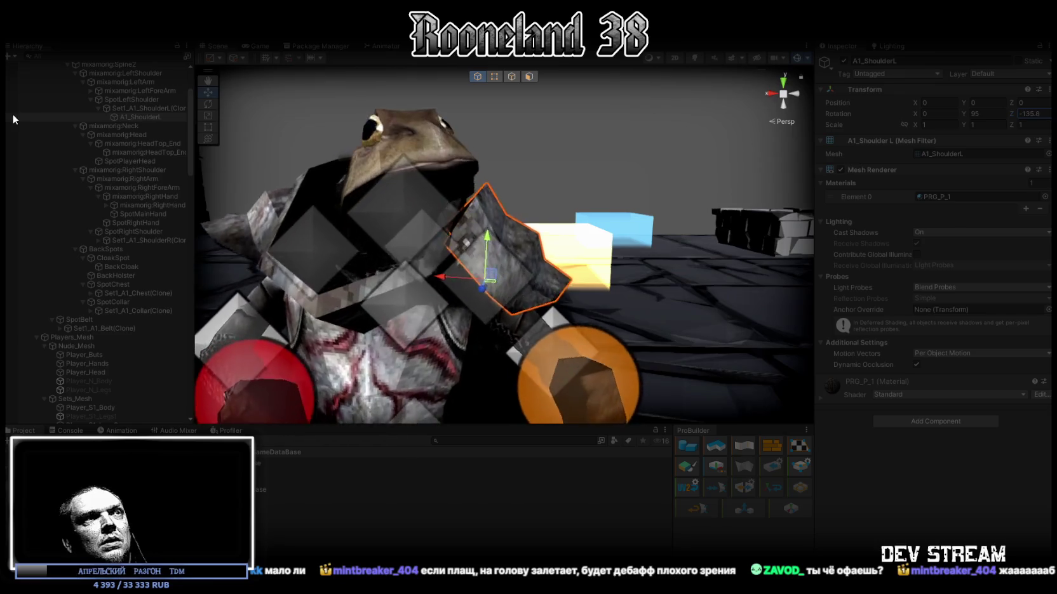
pyautogui.press('BackSpace')
pyautogui.press('BackSpace')
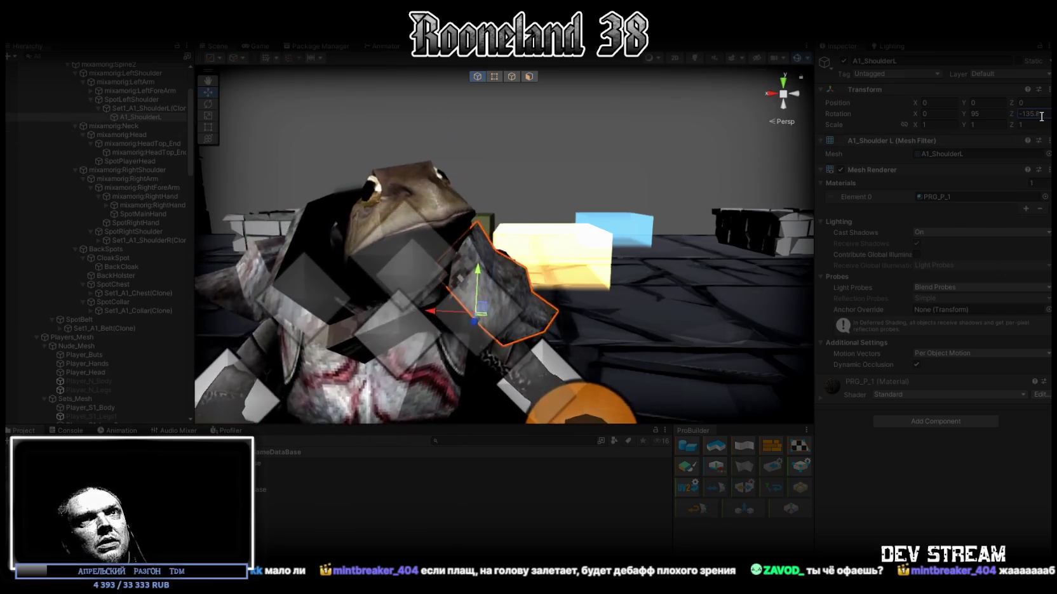
pyautogui.moveTo(521, 254)
pyautogui.mouseDown()
pyautogui.moveTo(554, 249)
pyautogui.moveTo(774, 349)
pyautogui.moveTo(953, 365)
pyautogui.moveTo(59, 376)
pyautogui.moveTo(169, 299)
pyautogui.moveTo(6, 320)
pyautogui.mouseUp()
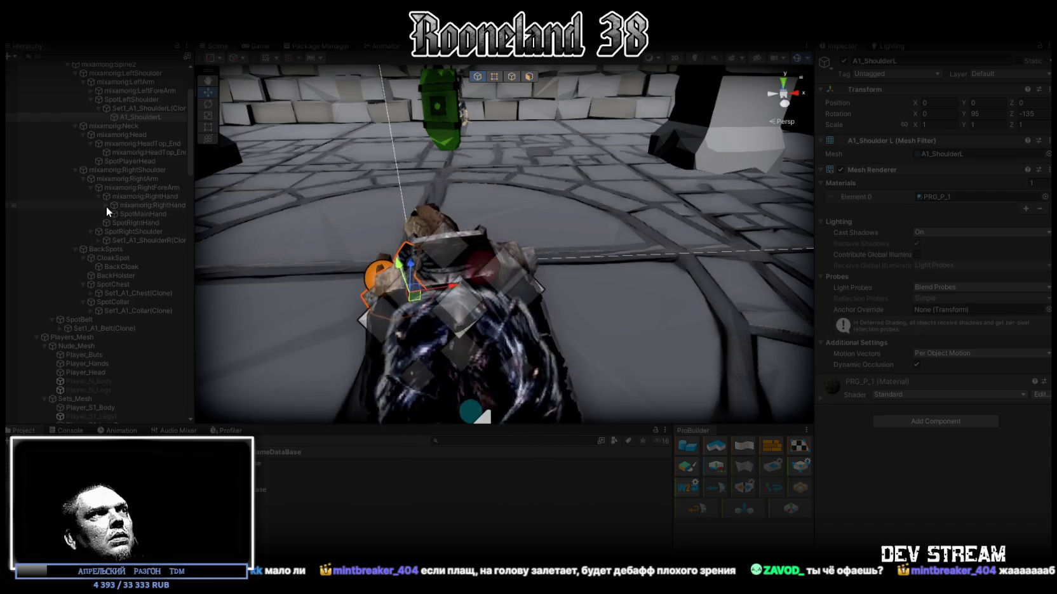
pyautogui.click(99, 241)
# Step: Keep A1_ShoulderR's position at 0 and rotate it to Y -95, Z 135
pyautogui.click(135, 249)
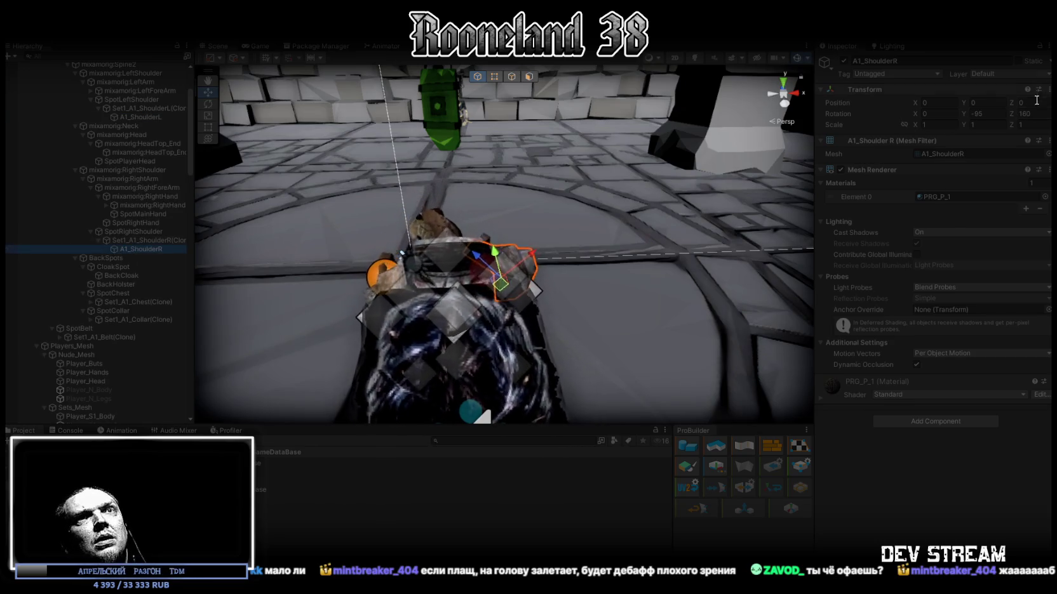
pyautogui.moveTo(733, 166)
pyautogui.mouseDown()
pyautogui.moveTo(199, 173)
pyautogui.moveTo(88, 161)
pyautogui.moveTo(264, 176)
pyautogui.moveTo(421, 229)
pyautogui.moveTo(472, 248)
pyautogui.moveTo(489, 302)
pyautogui.mouseUp()
pyautogui.click(132, 249)
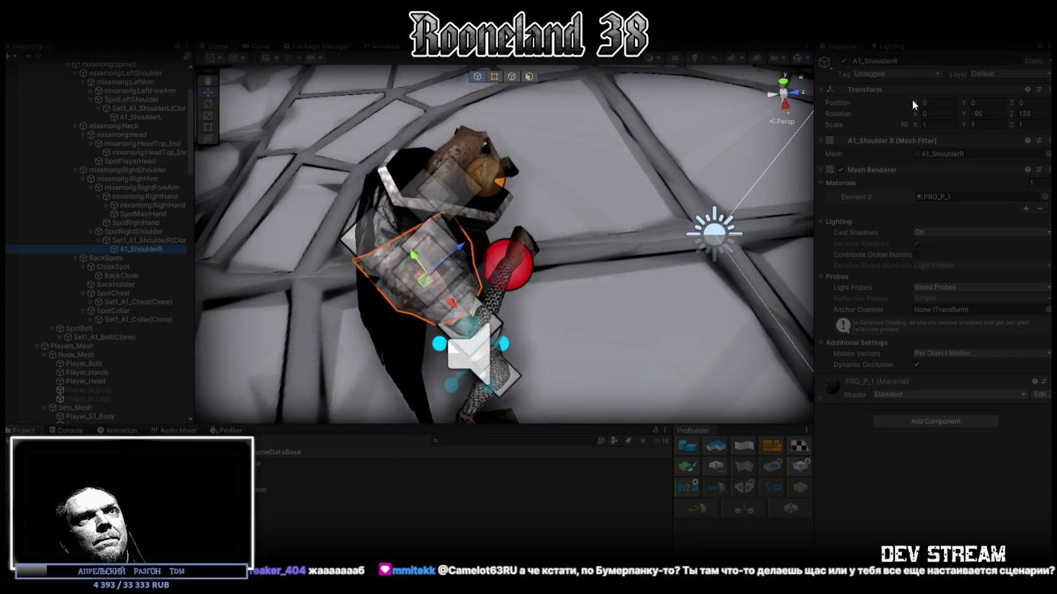
pyautogui.moveTo(914, 99)
pyautogui.mouseDown()
pyautogui.moveTo(886, 98)
pyautogui.moveTo(917, 118)
pyautogui.moveTo(971, 103)
pyautogui.mouseUp()
pyautogui.hotkey('ctrl', 'z')
pyautogui.write('0')
pyautogui.moveTo(963, 113)
pyautogui.mouseDown()
pyautogui.moveTo(993, 107)
pyautogui.moveTo(18, 112)
pyautogui.moveTo(299, 157)
pyautogui.moveTo(611, 155)
pyautogui.moveTo(958, 113)
pyautogui.mouseUp()
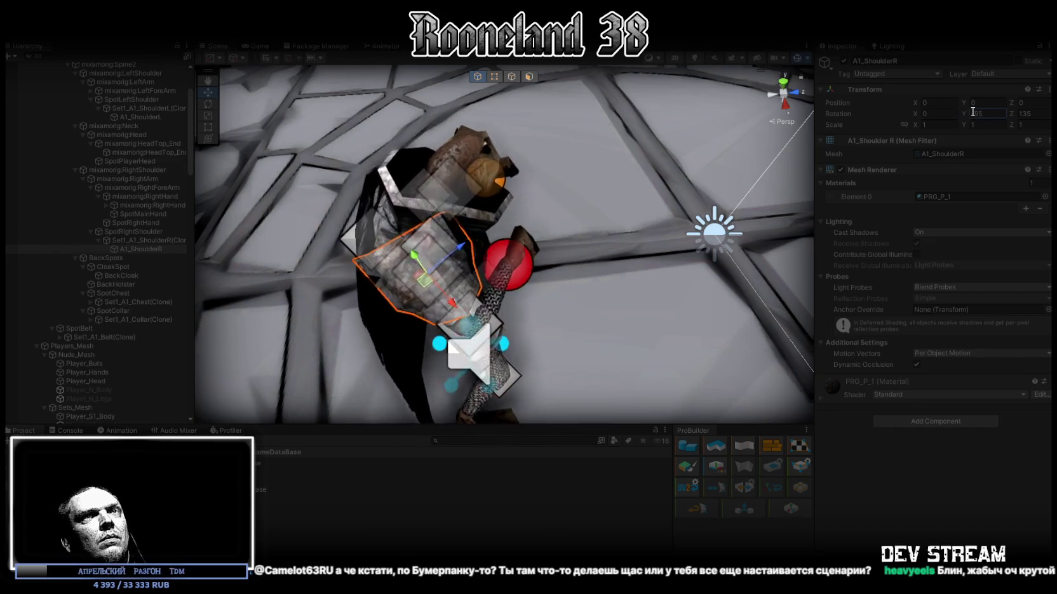
pyautogui.moveTo(635, 190)
pyautogui.mouseDown()
pyautogui.moveTo(495, 59)
pyautogui.moveTo(685, 224)
pyautogui.moveTo(572, 254)
pyautogui.moveTo(445, 190)
pyautogui.mouseUp()
# Step: Back in the running game, walk the knight past the yellow block and dodge-roll twice
pyautogui.click(264, 44)
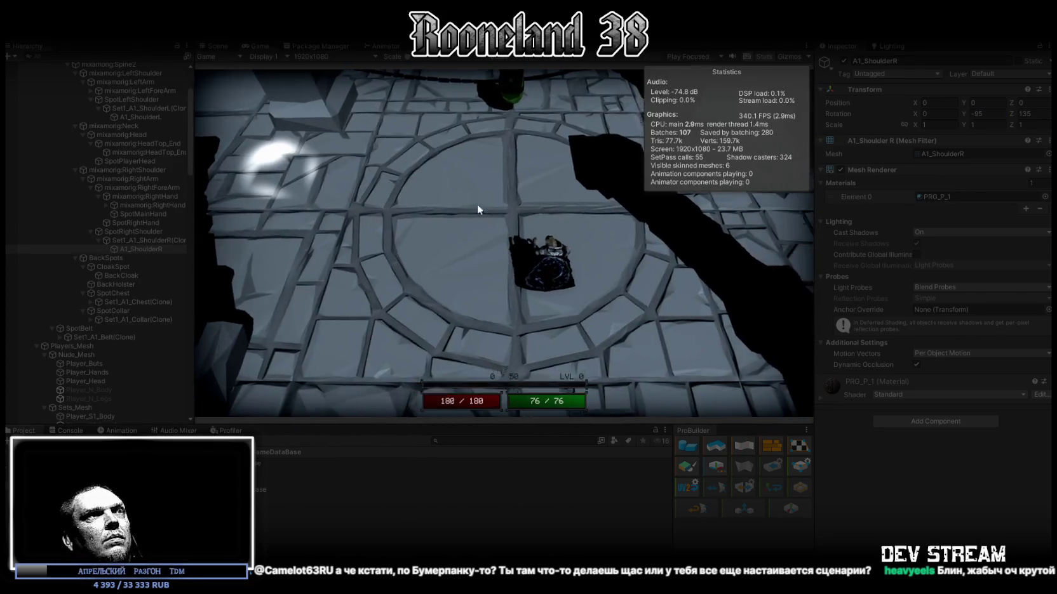
pyautogui.press('s')
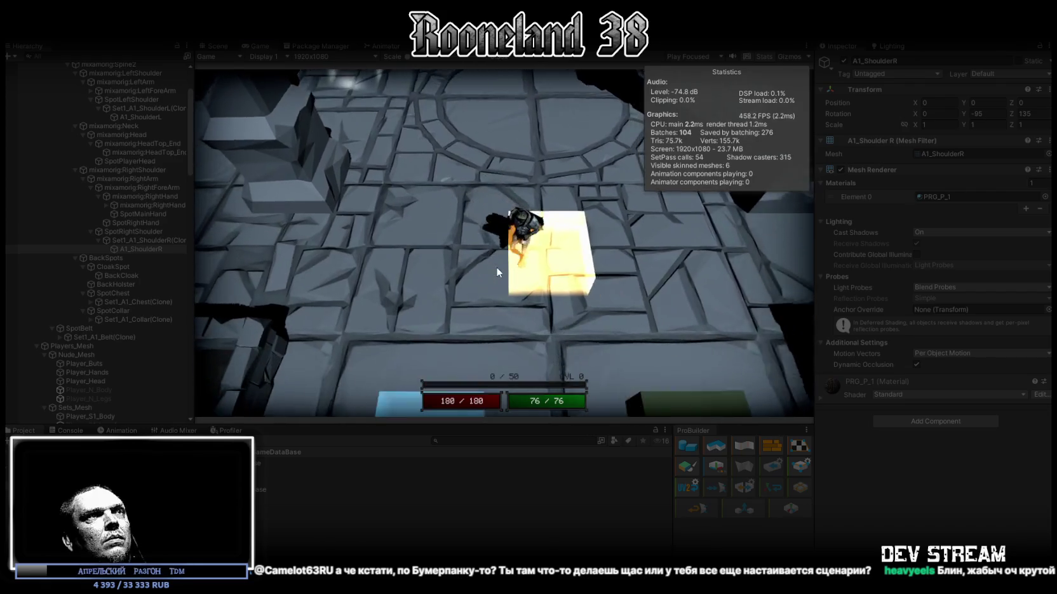
pyautogui.press('space')
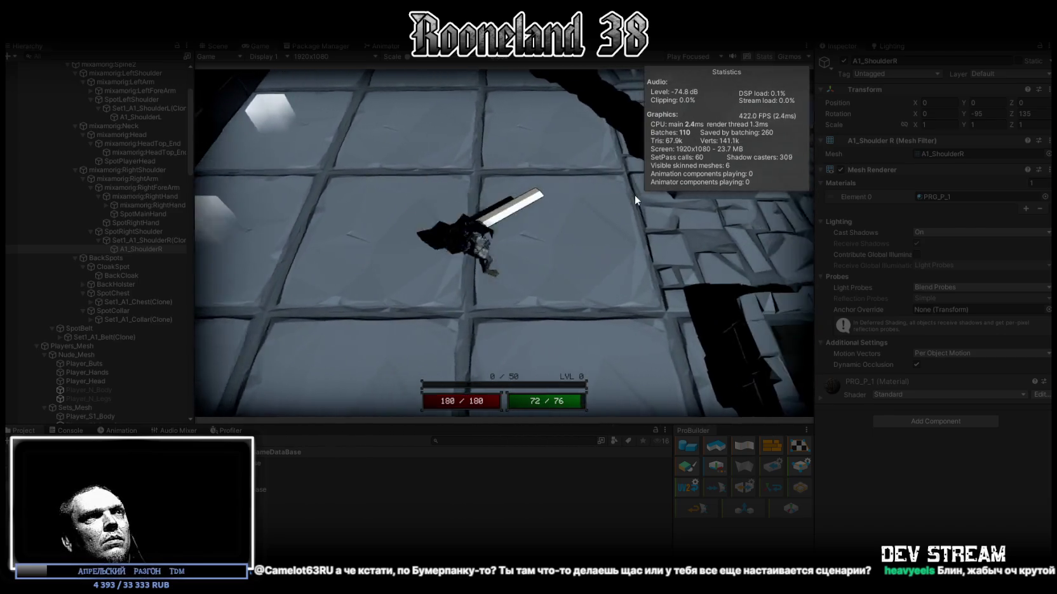
pyautogui.press('space')
pyautogui.click(625, 225)
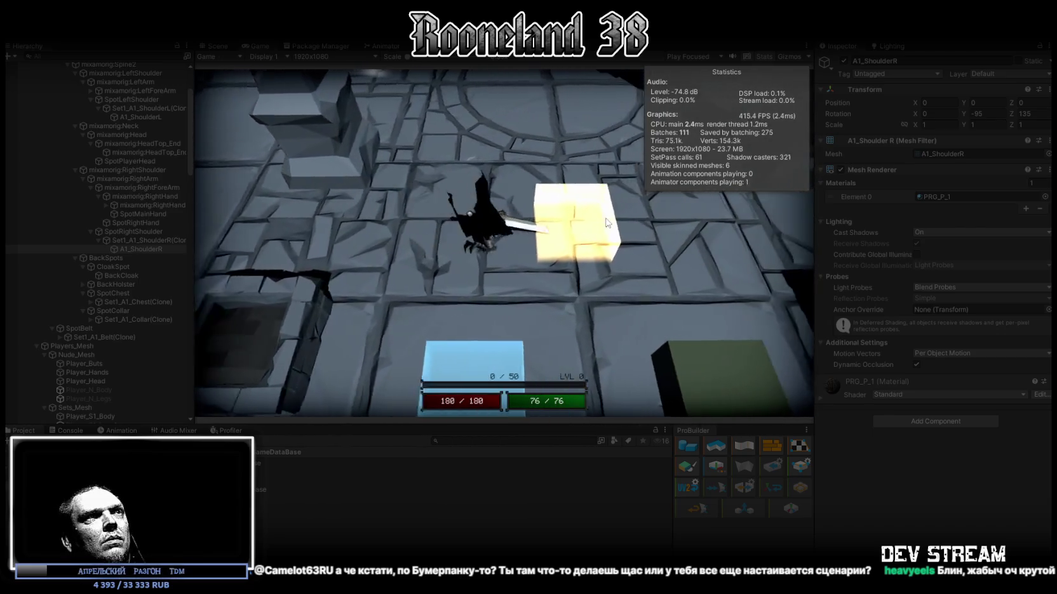
# Step: Draw and sheathe the sword, then view the knight up close in the Scene view
pyautogui.press('w')
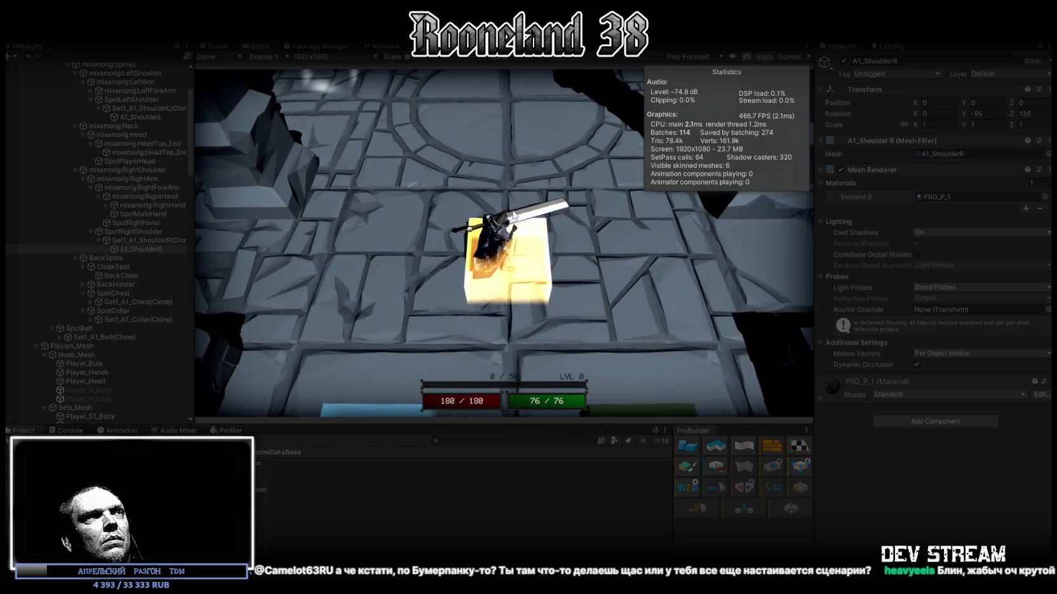
pyautogui.press('s')
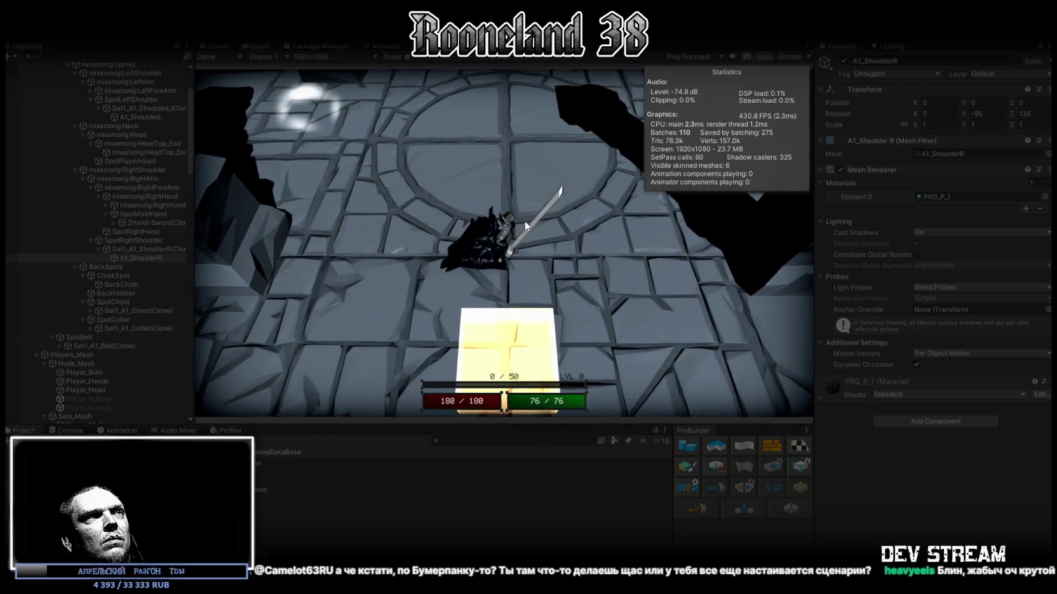
pyautogui.press('a')
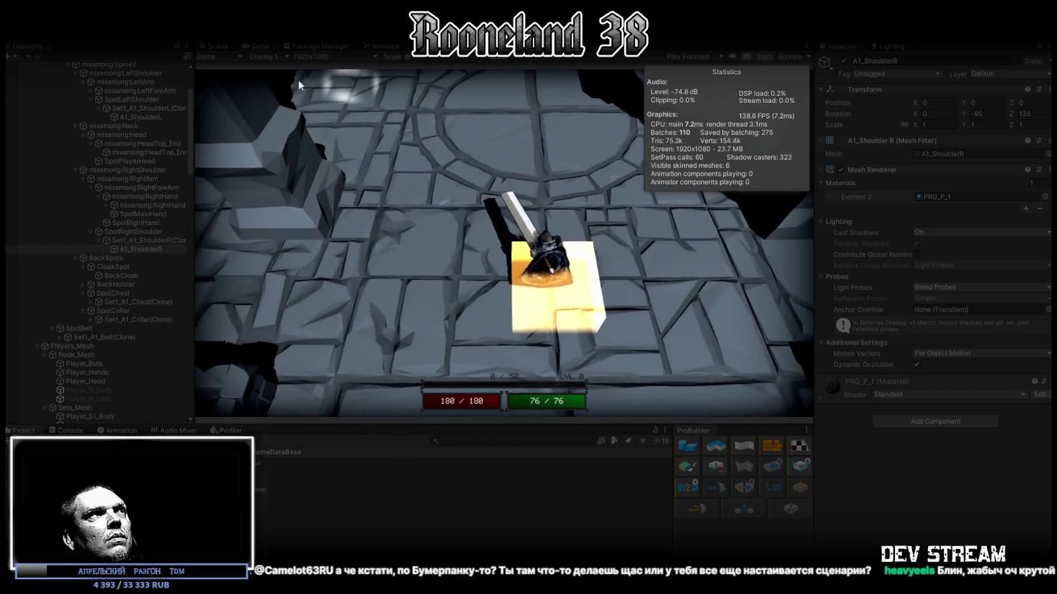
pyautogui.click(218, 43)
pyautogui.moveTo(377, 195)
pyautogui.mouseDown()
pyautogui.moveTo(619, 233)
pyautogui.moveTo(545, 252)
pyautogui.moveTo(43, 240)
pyautogui.moveTo(1029, 222)
pyautogui.mouseUp()
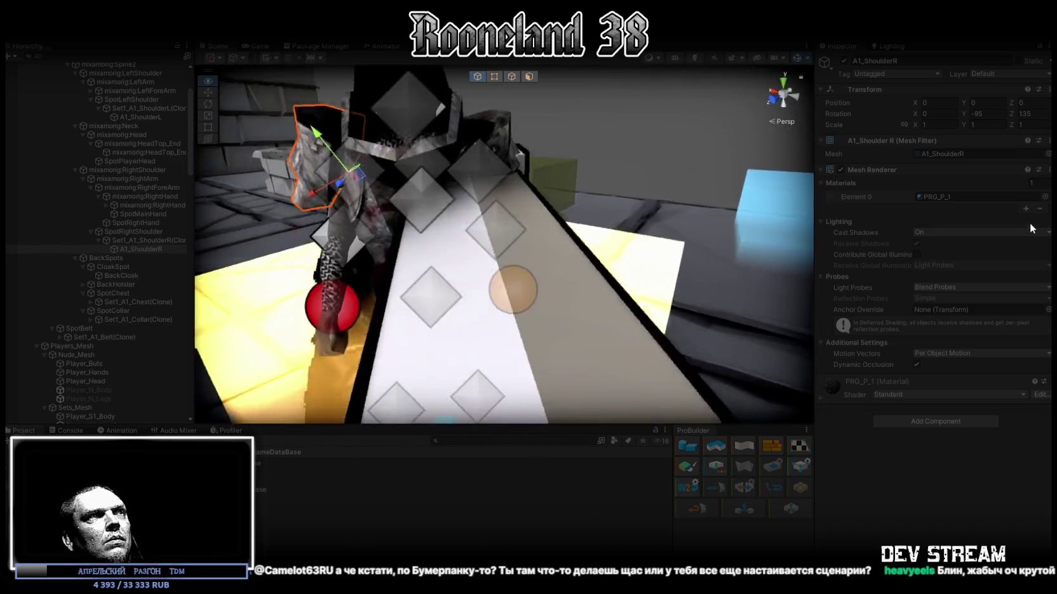
# Step: Frame the left shoulder pad and set its Z rotation to -160
pyautogui.press('f')
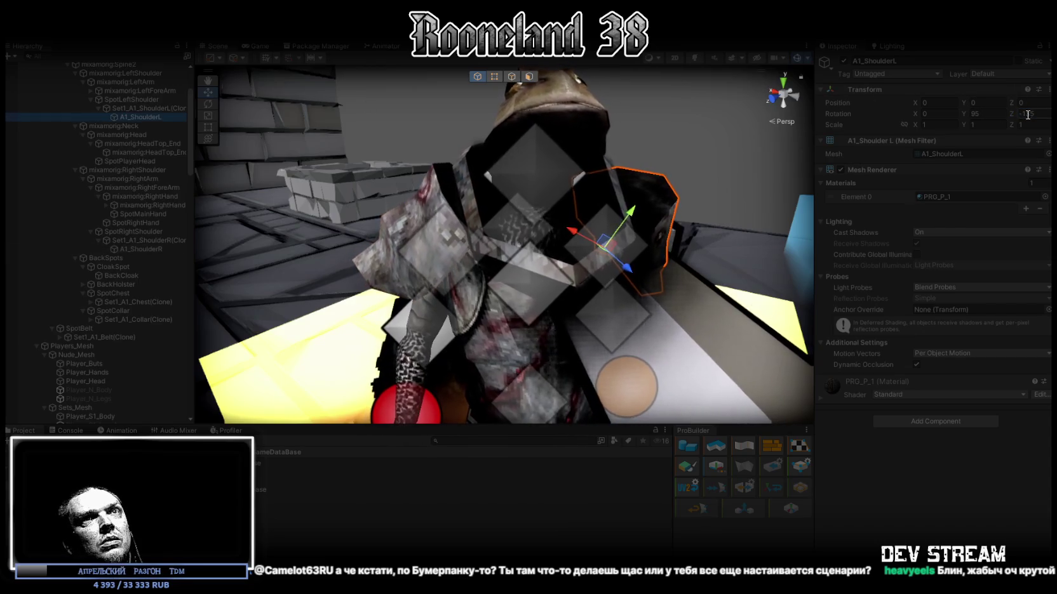
pyautogui.write('-160')
pyautogui.press('Return')
pyautogui.moveTo(483, 210)
pyautogui.mouseDown()
pyautogui.moveTo(542, 194)
pyautogui.moveTo(446, 211)
pyautogui.moveTo(405, 344)
pyautogui.moveTo(646, 238)
pyautogui.moveTo(508, 249)
pyautogui.mouseUp()
pyautogui.click(479, 210)
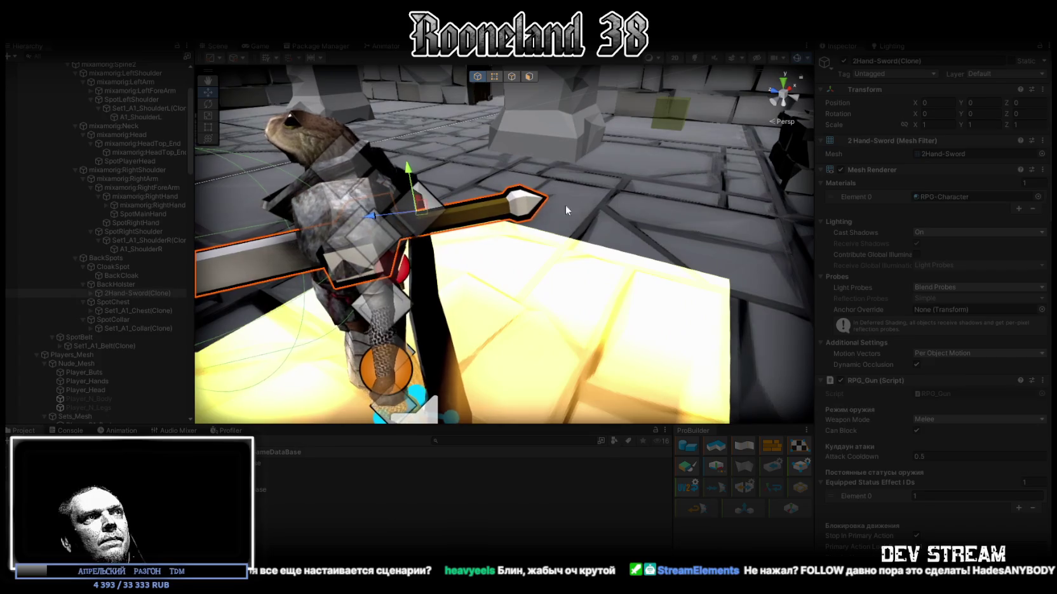
# Step: Rotate the back-holstered 2Hand-Sword(Clone) to about 103.5, 92.7, 92.7 and resume the game
pyautogui.press('f')
pyautogui.moveTo(428, 103)
pyautogui.mouseDown()
pyautogui.moveTo(444, 207)
pyautogui.moveTo(489, 196)
pyautogui.moveTo(477, 193)
pyautogui.moveTo(465, 205)
pyautogui.moveTo(591, 226)
pyautogui.moveTo(589, 211)
pyautogui.moveTo(526, 235)
pyautogui.moveTo(751, 171)
pyautogui.mouseUp()
pyautogui.press('f')
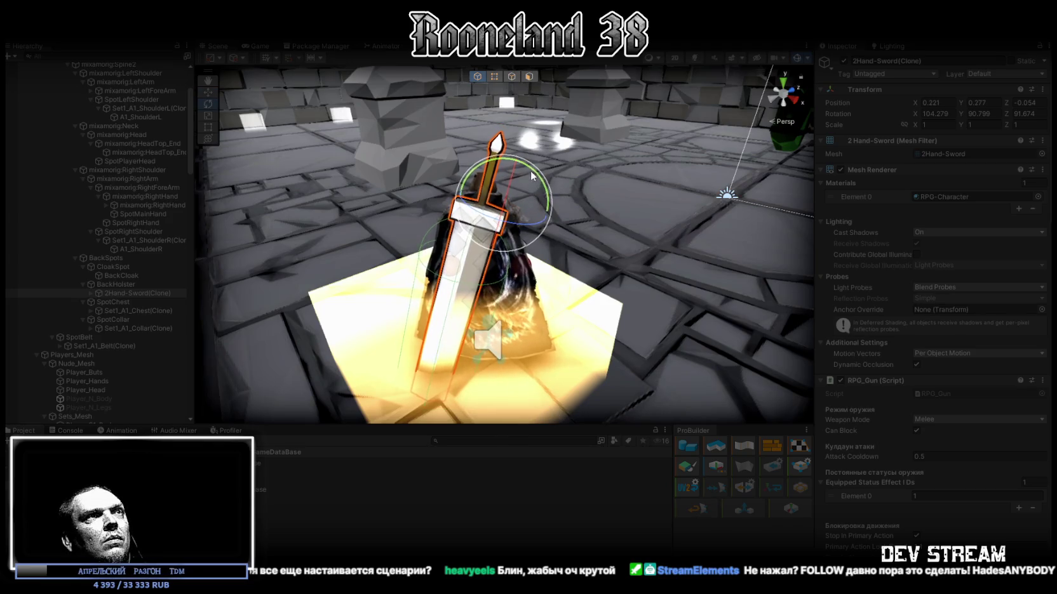
pyautogui.moveTo(539, 180); pyautogui.dragTo(535, 181)
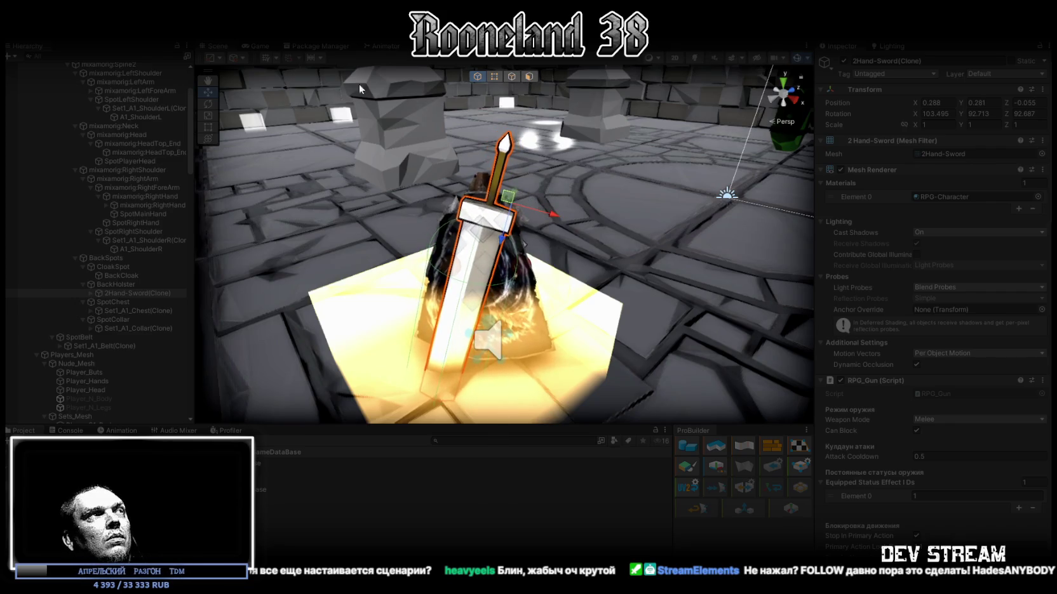
pyautogui.click(262, 45)
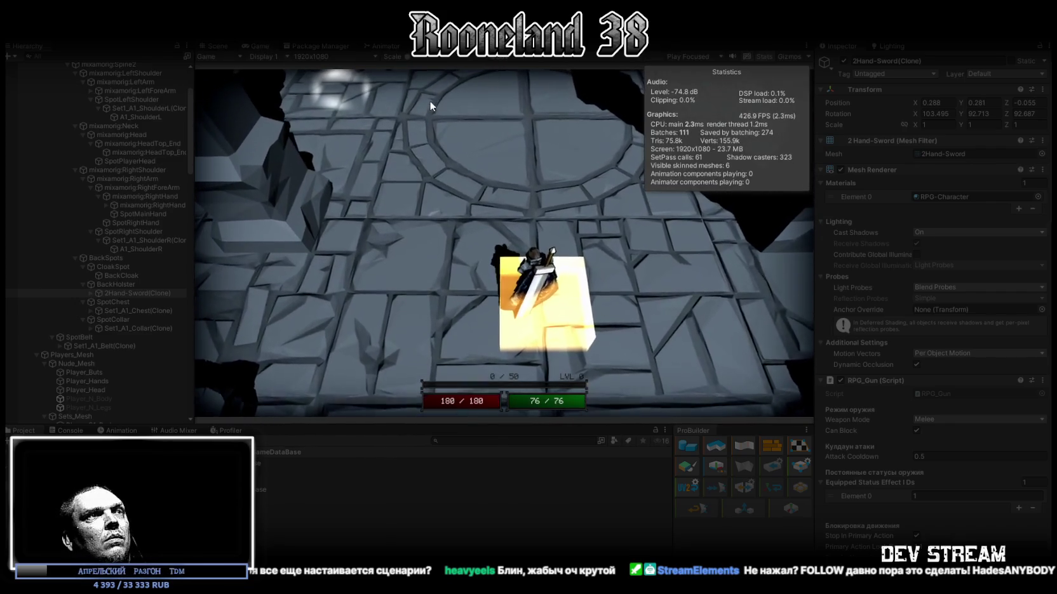
pyautogui.press('w')
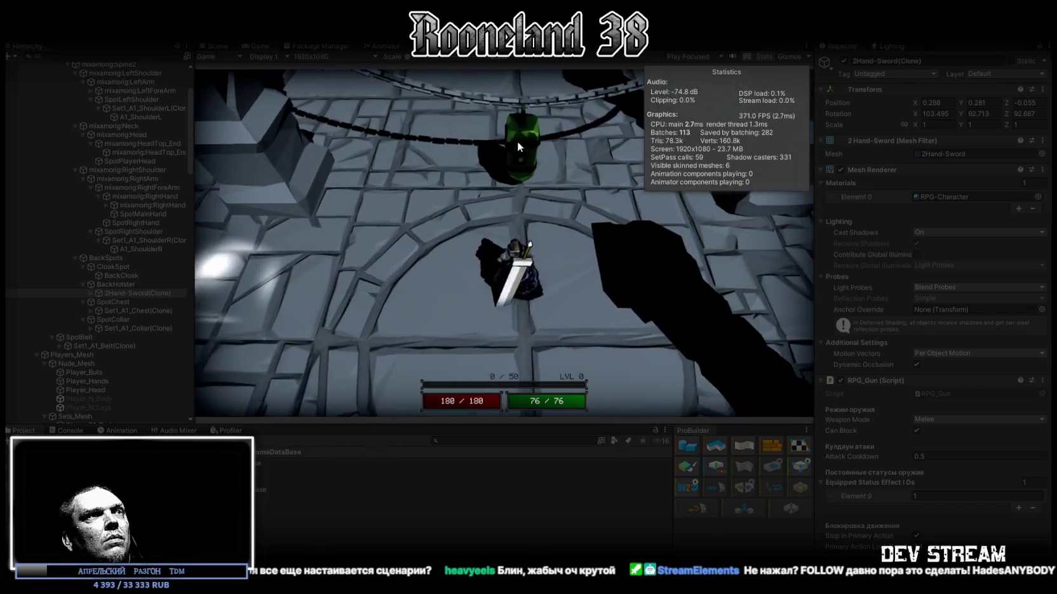
pyautogui.press('w')
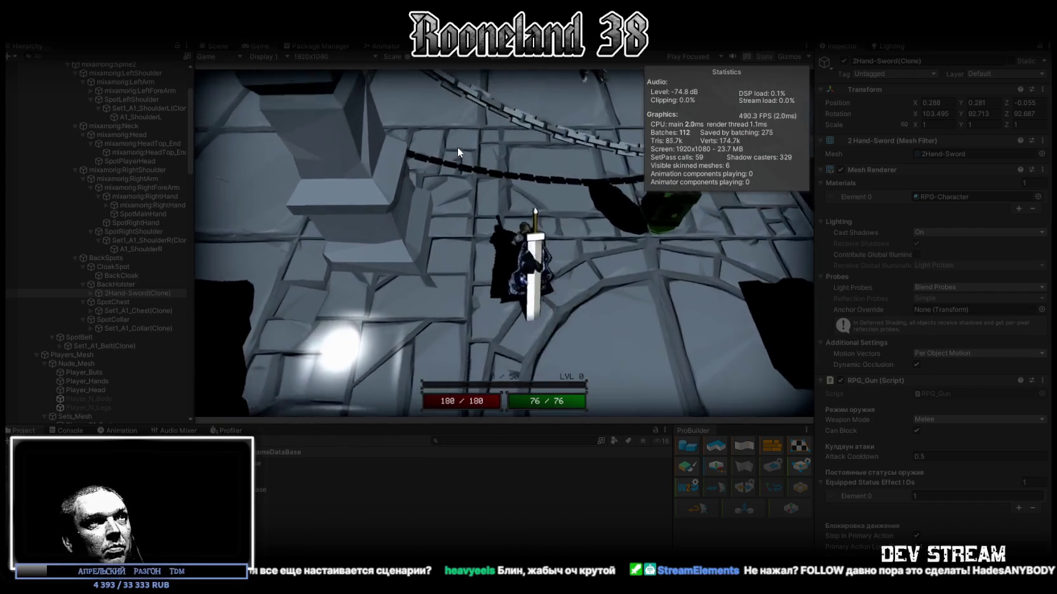
pyautogui.press('w')
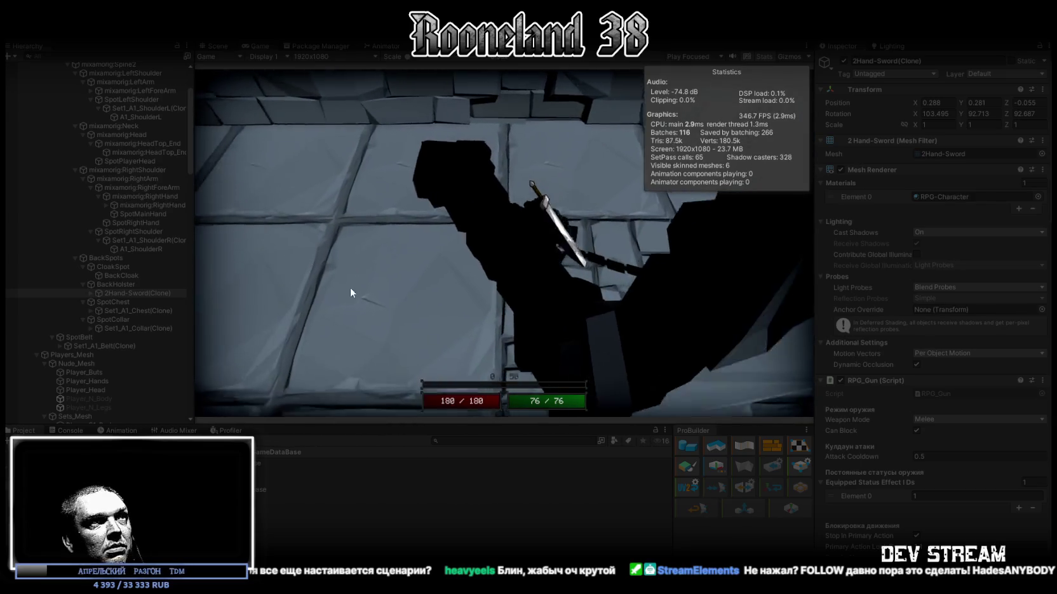
pyautogui.press('w')
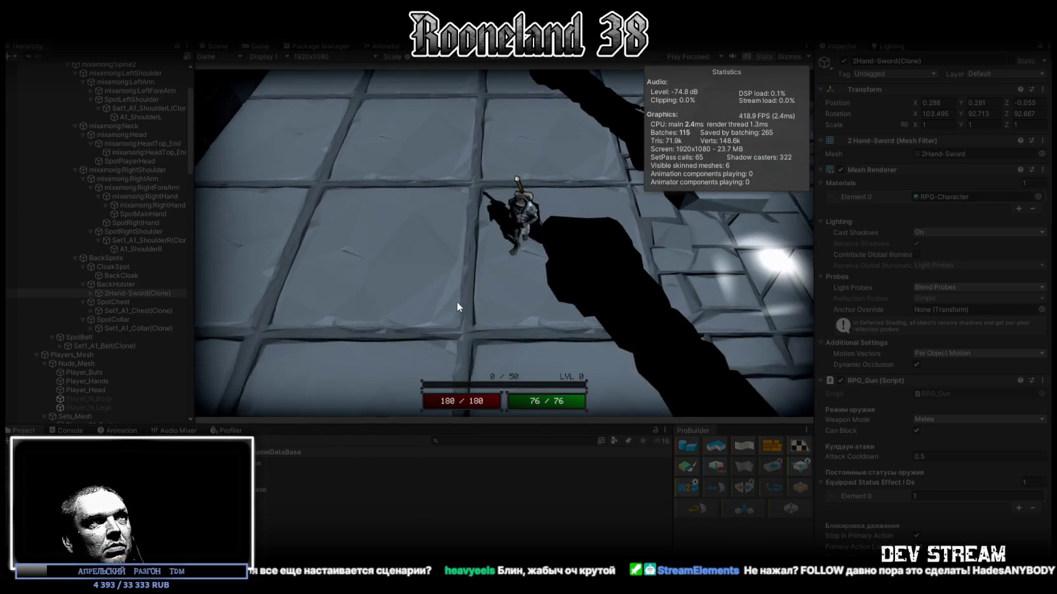
pyautogui.press('w')
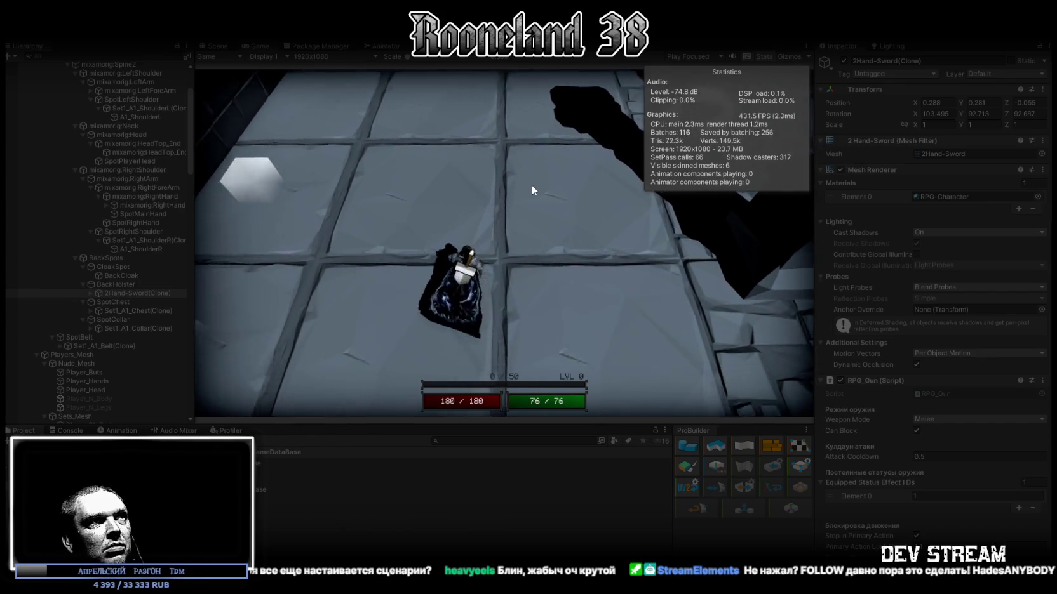
pyautogui.press('w')
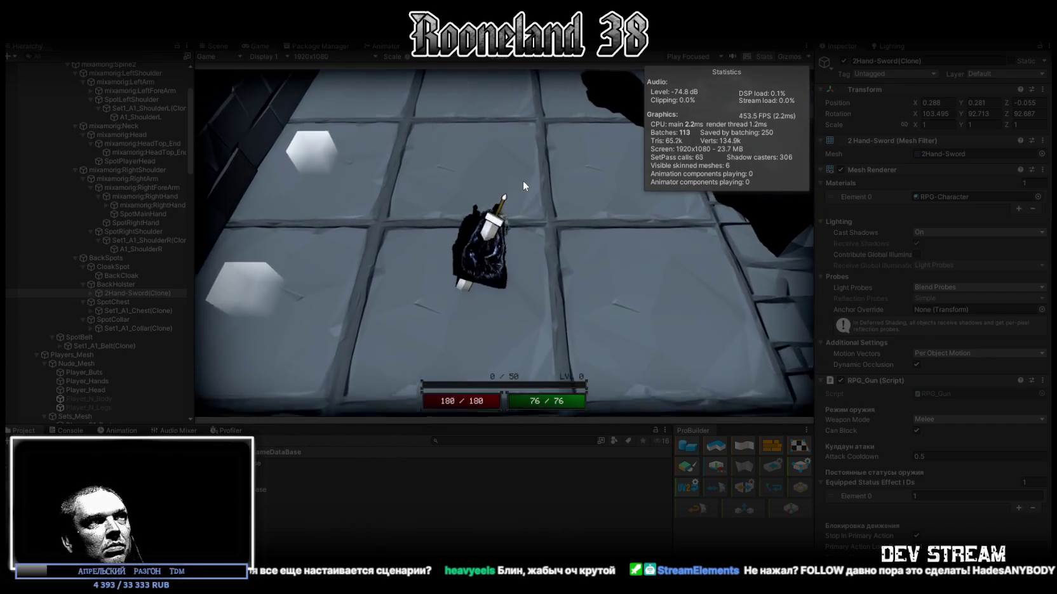
pyautogui.press('w')
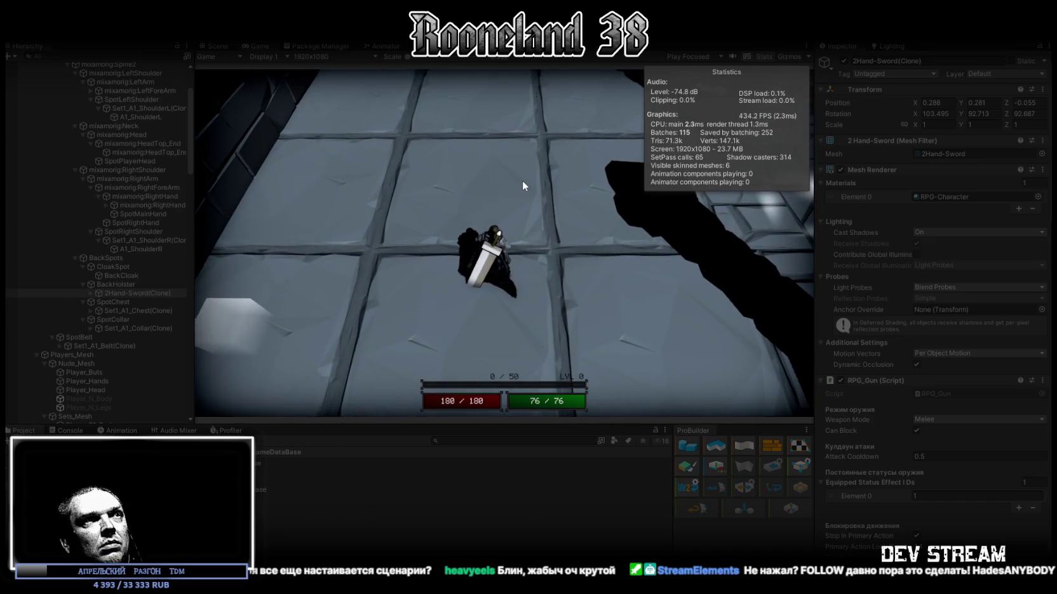
pyautogui.press('w')
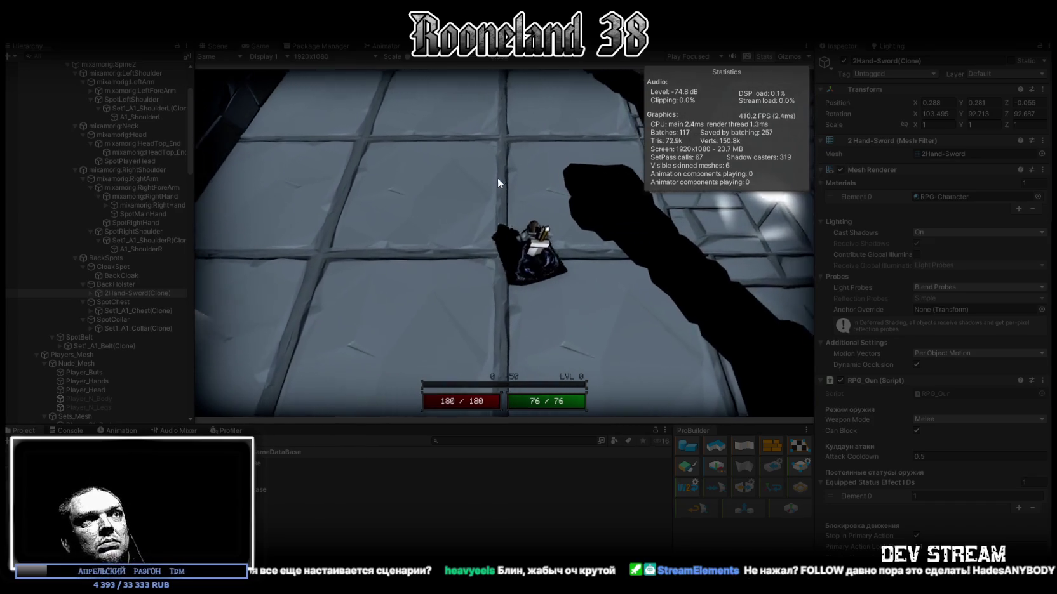
pyautogui.press('w')
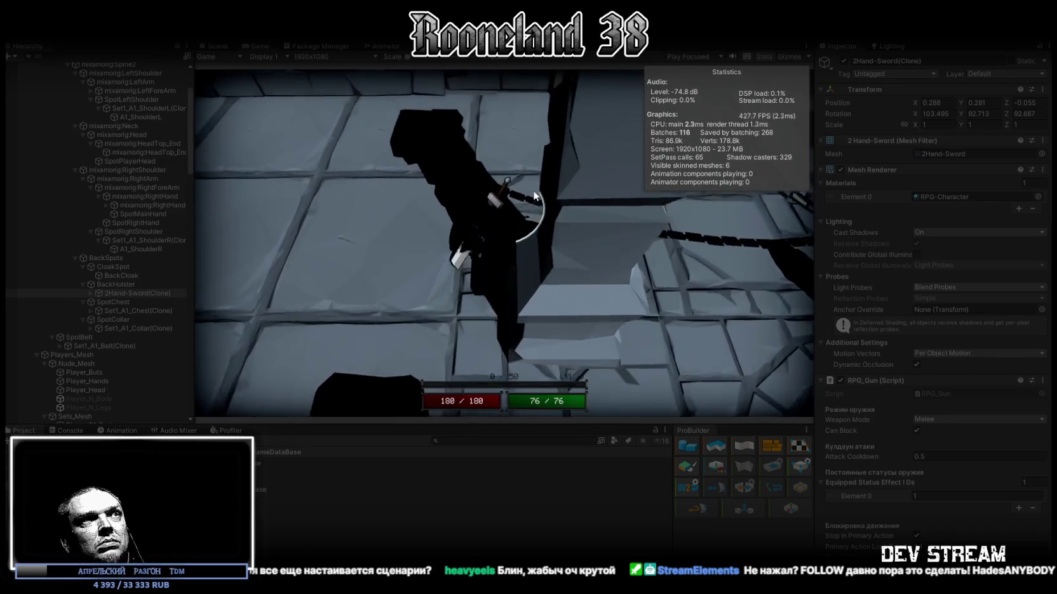
pyautogui.press('w')
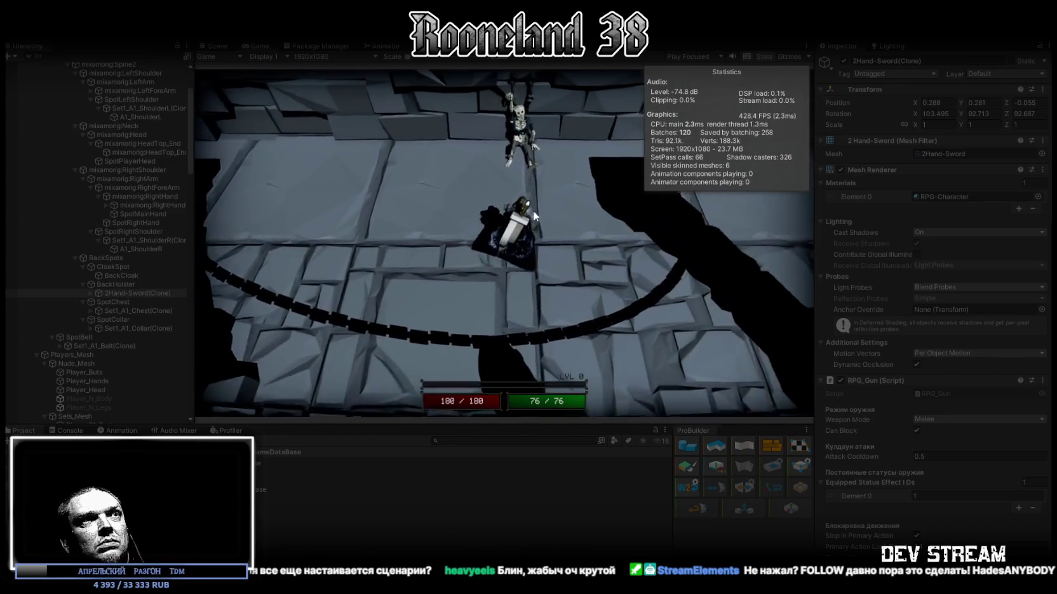
pyautogui.press('w')
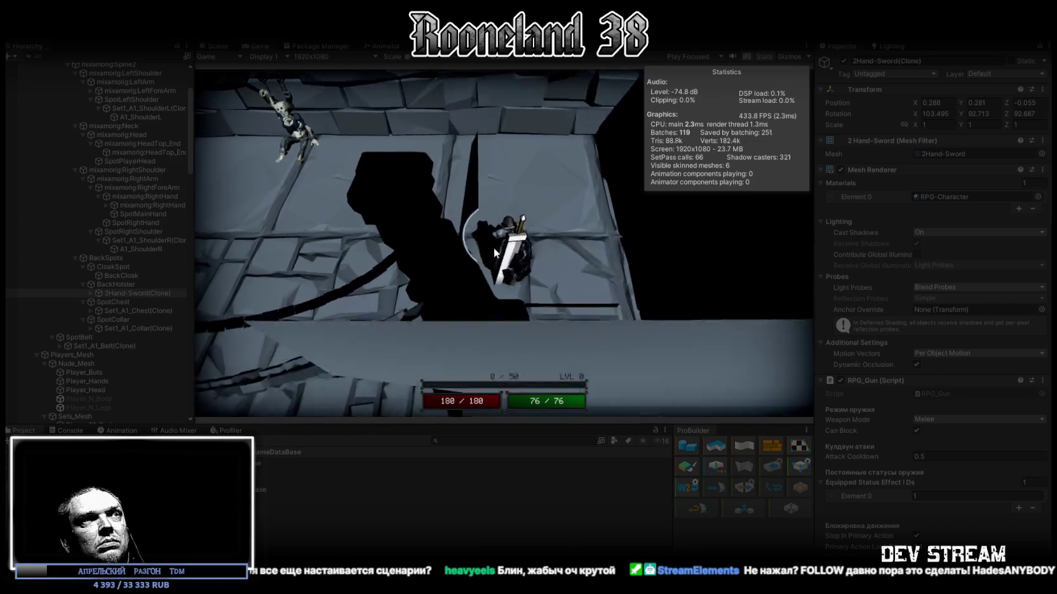
pyautogui.press('w')
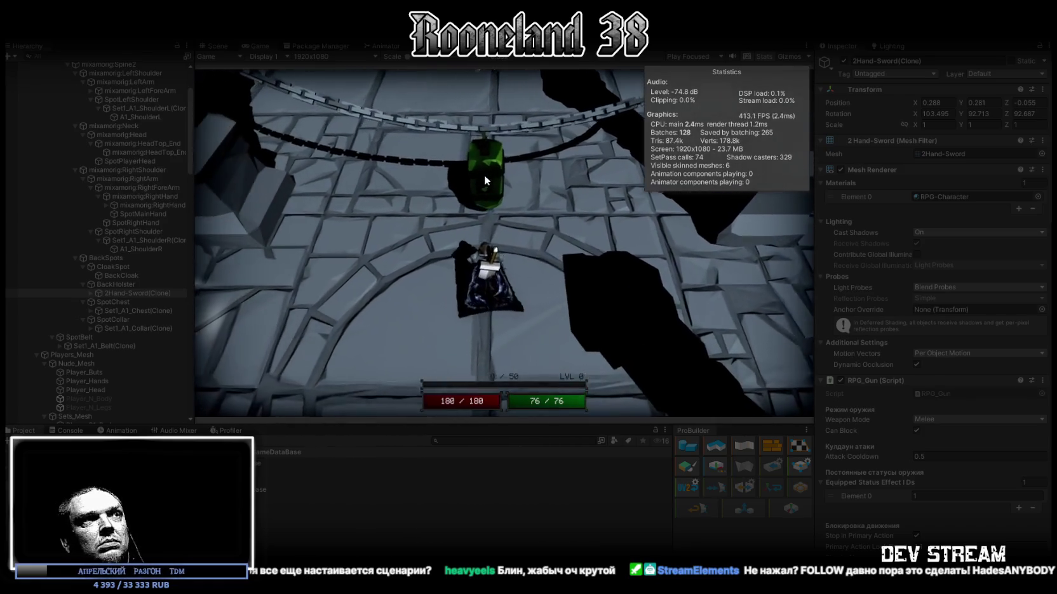
# Step: Draw the sword, swing it in an attack, and stop Play mode
pyautogui.click(523, 187)
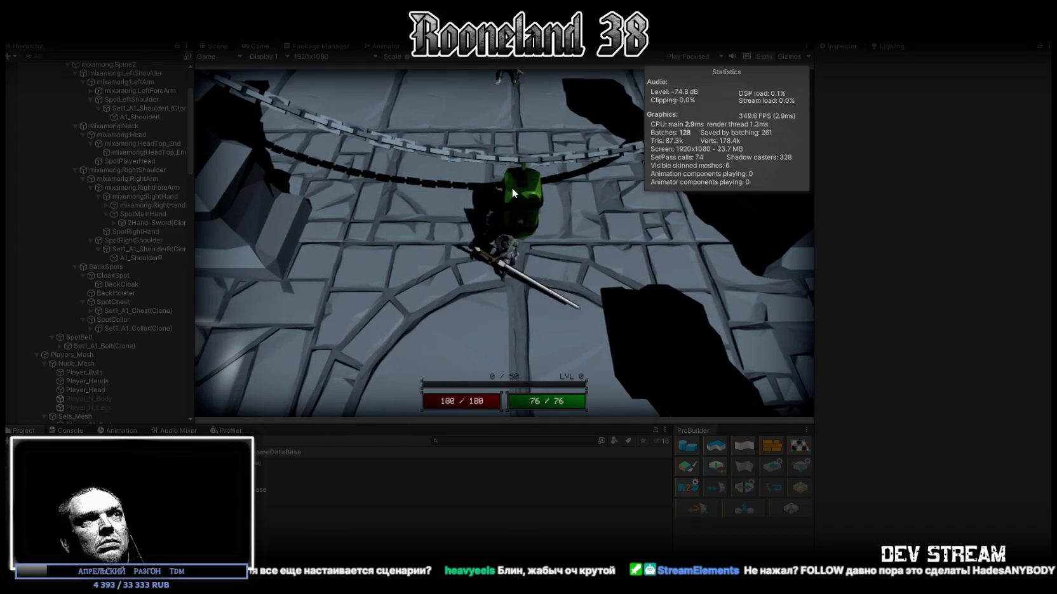
pyautogui.click(509, 188)
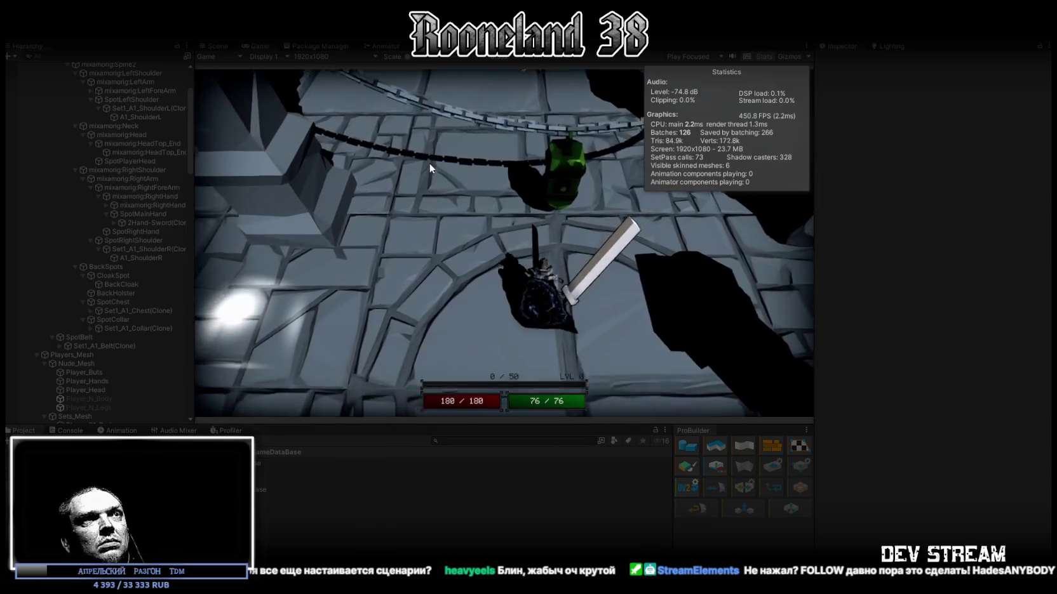
pyautogui.click(529, 30)
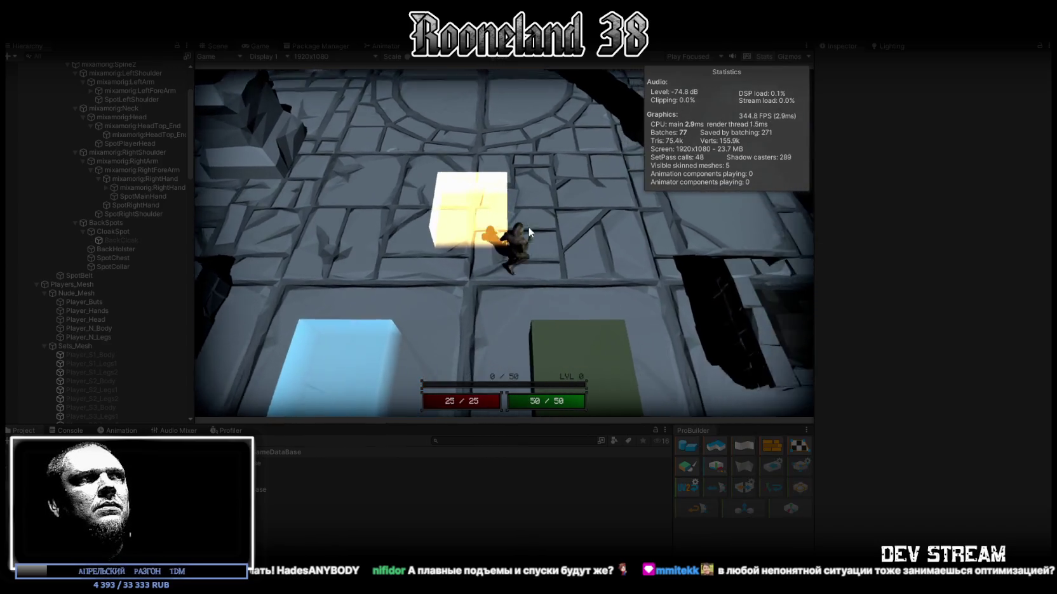
# Step: Walk the knight over the green pad and grated walkway onto the circular platform
pyautogui.press('s')
pyautogui.press('w')
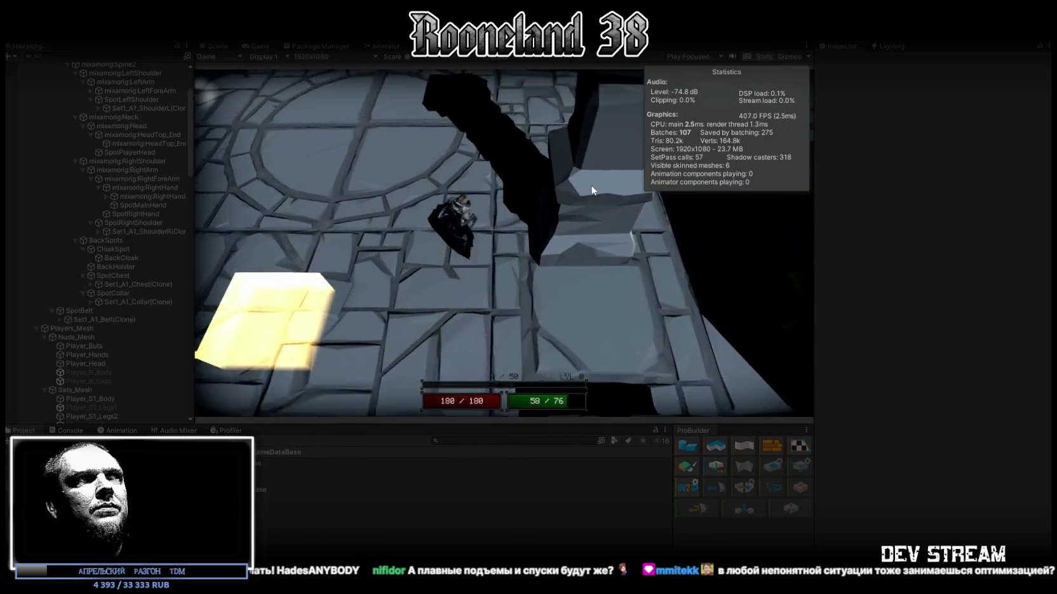
pyautogui.press('w')
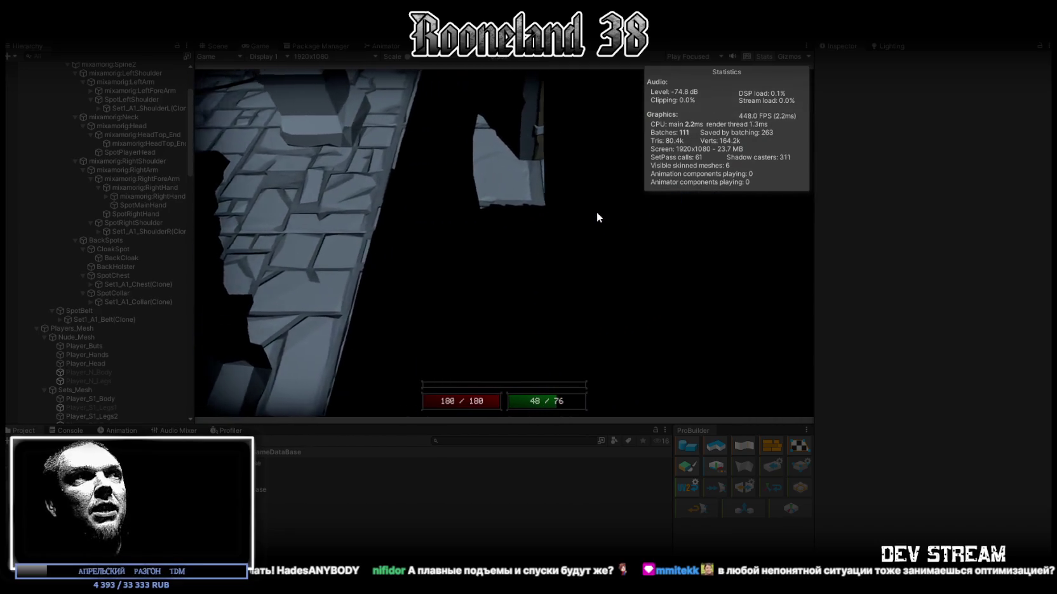
pyautogui.press('s')
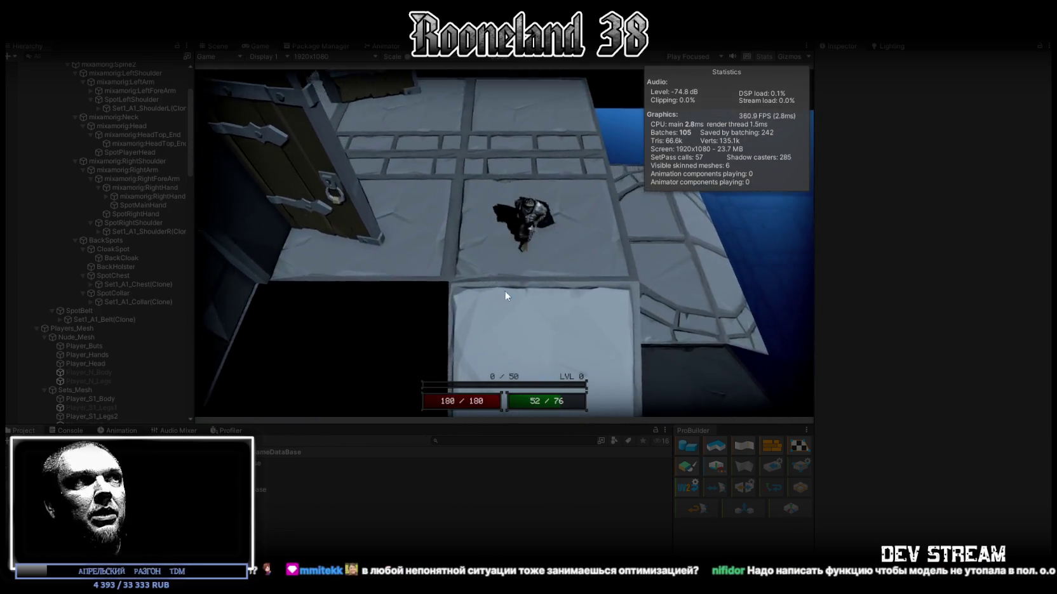
pyautogui.press('s')
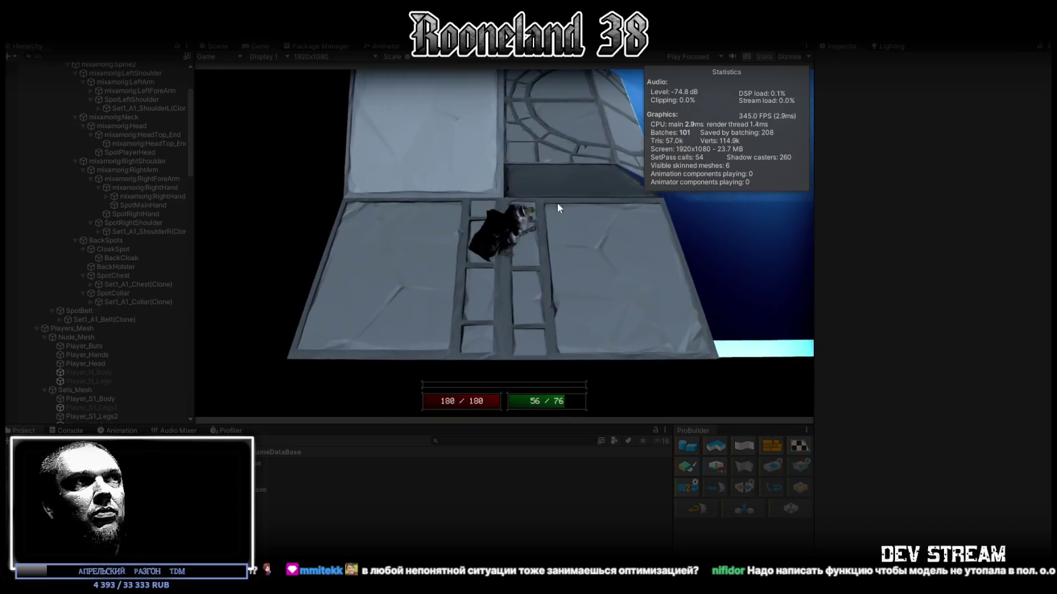
pyautogui.press('w')
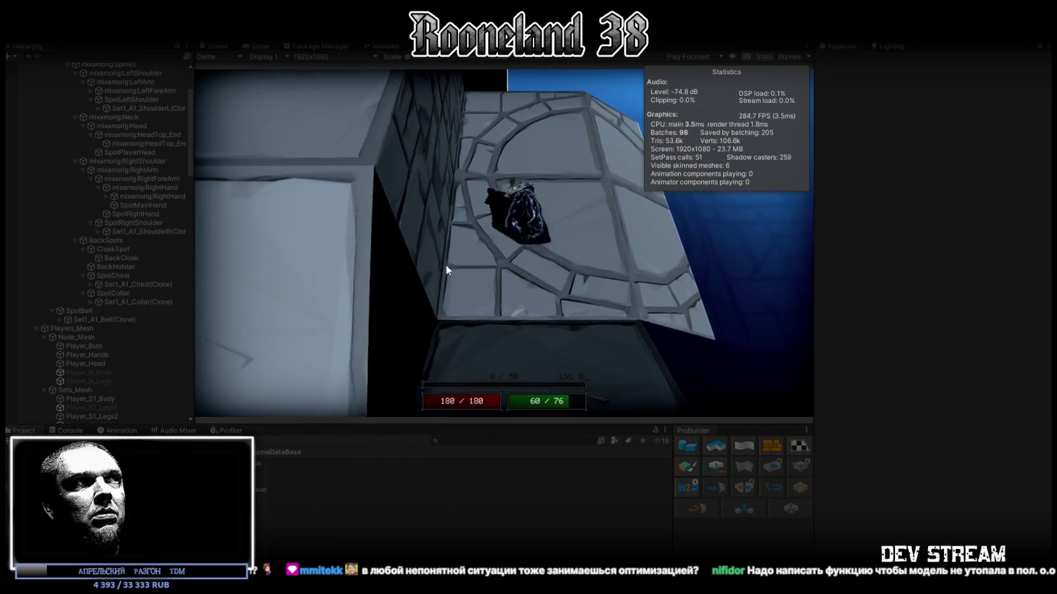
# Step: Walk the knight along the dark and light walkways, then maximize the Game view
pyautogui.press('s')
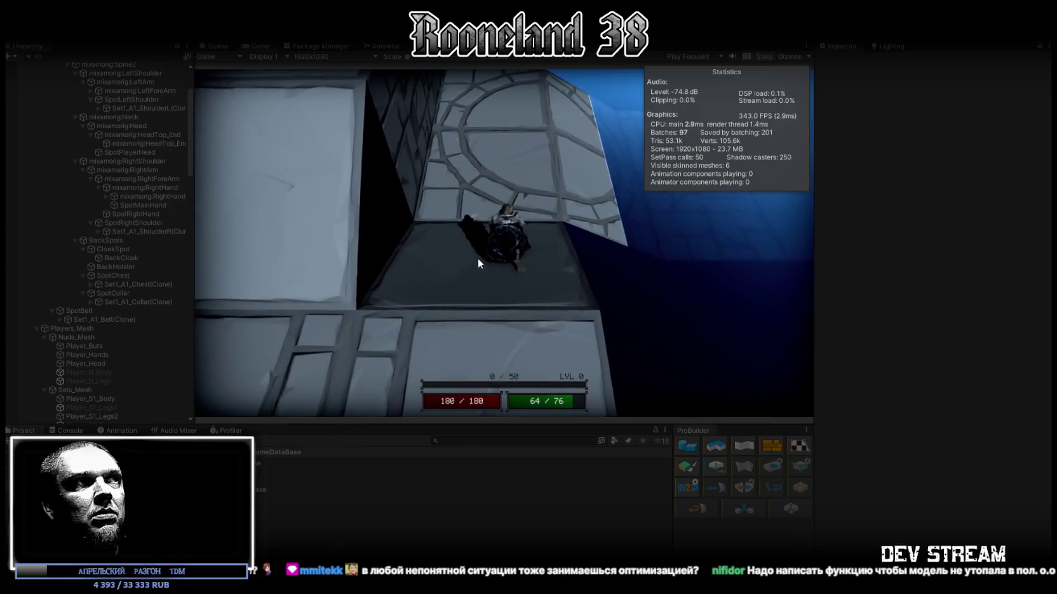
pyautogui.press('a')
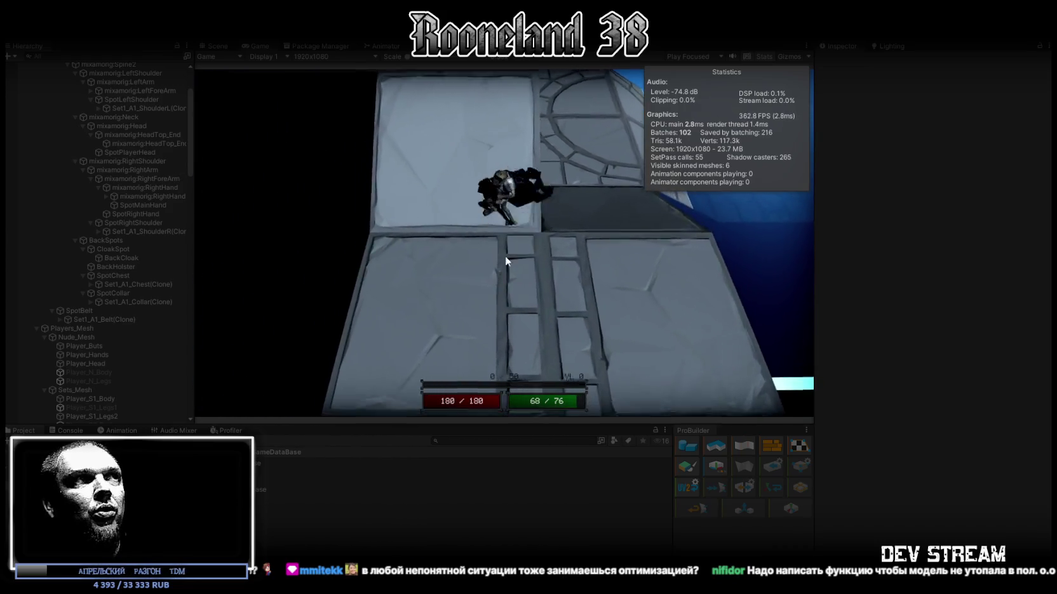
pyautogui.press('w')
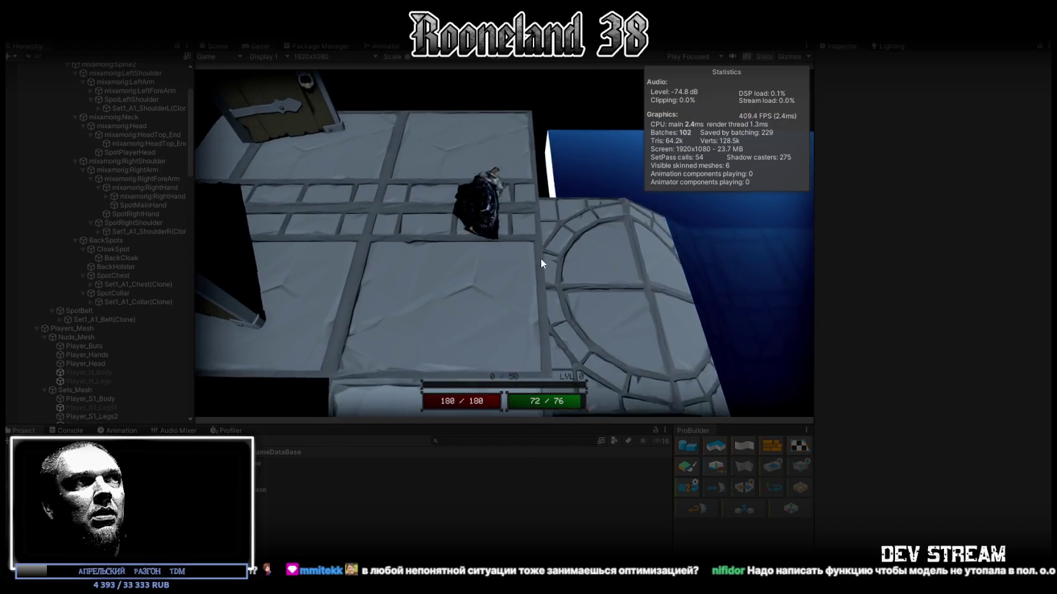
pyautogui.press('d')
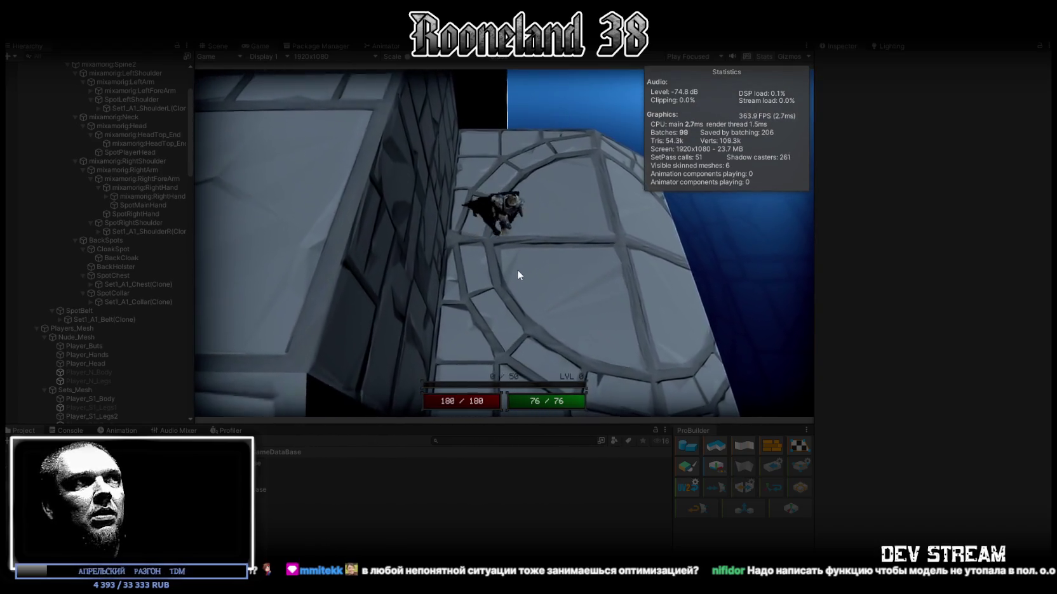
pyautogui.press('s')
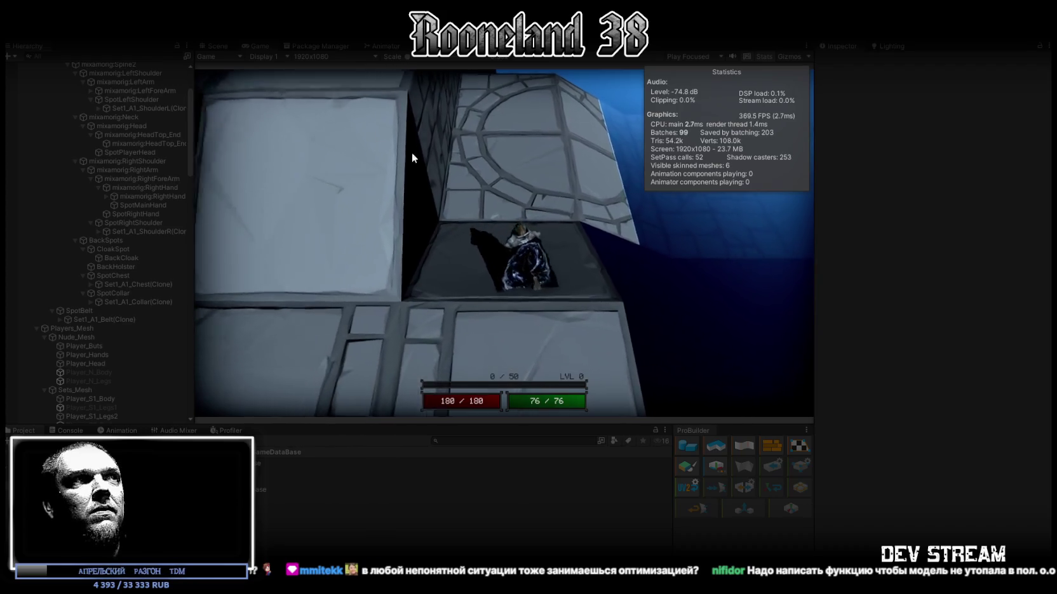
pyautogui.doubleClick(258, 44)
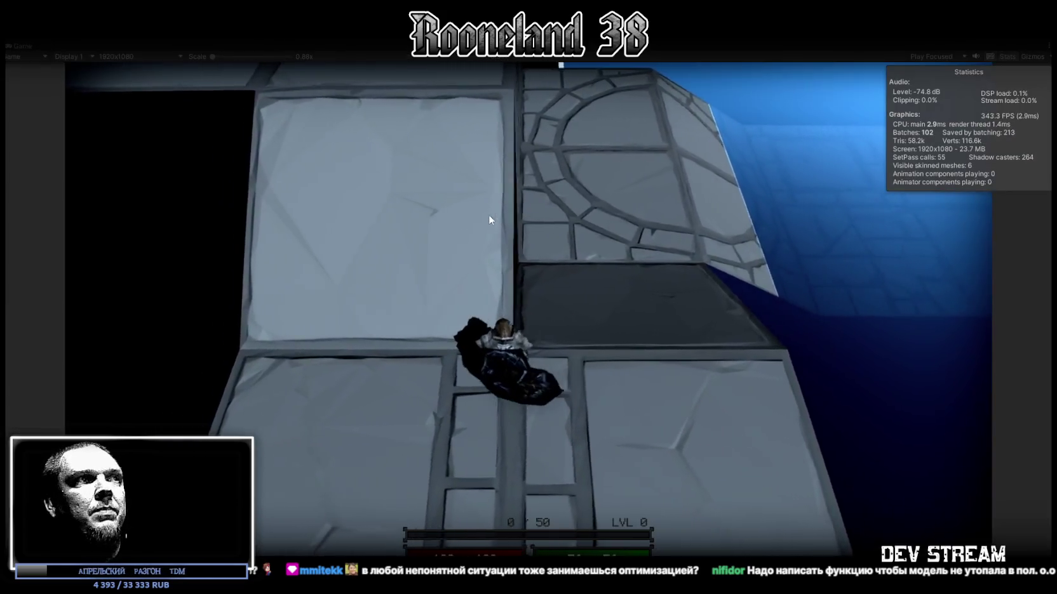
# Step: Walk the character over the grated floors and through the wooden door into the round room
pyautogui.press('w')
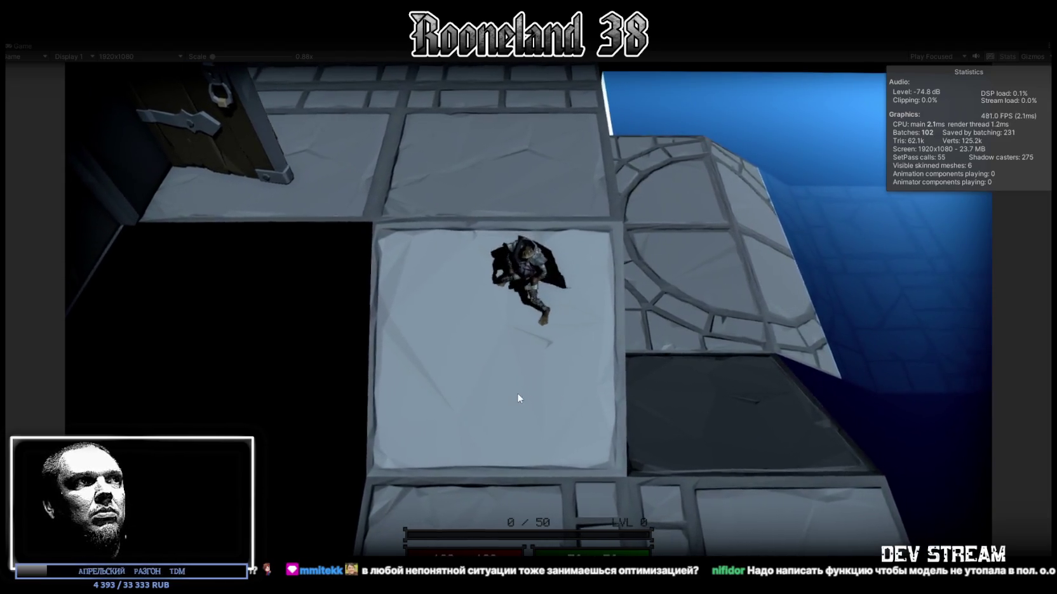
pyautogui.press('w')
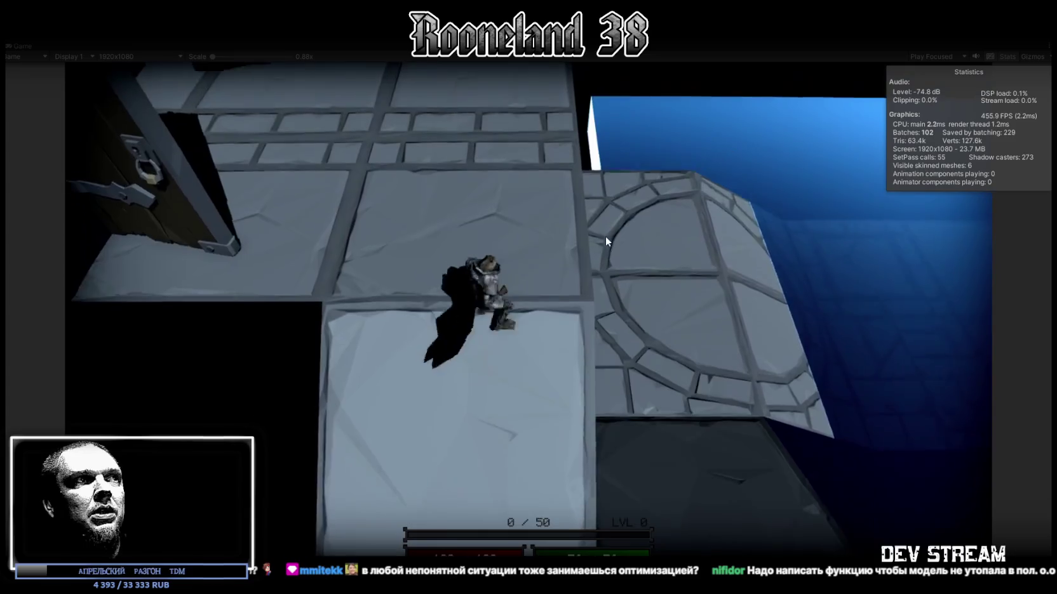
pyautogui.press('w')
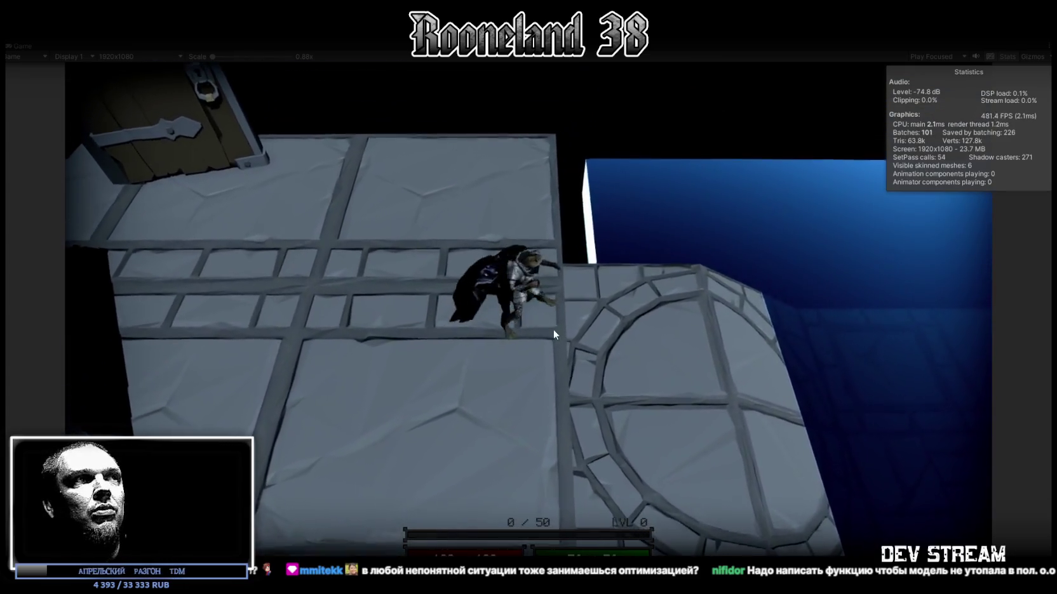
pyautogui.press('w')
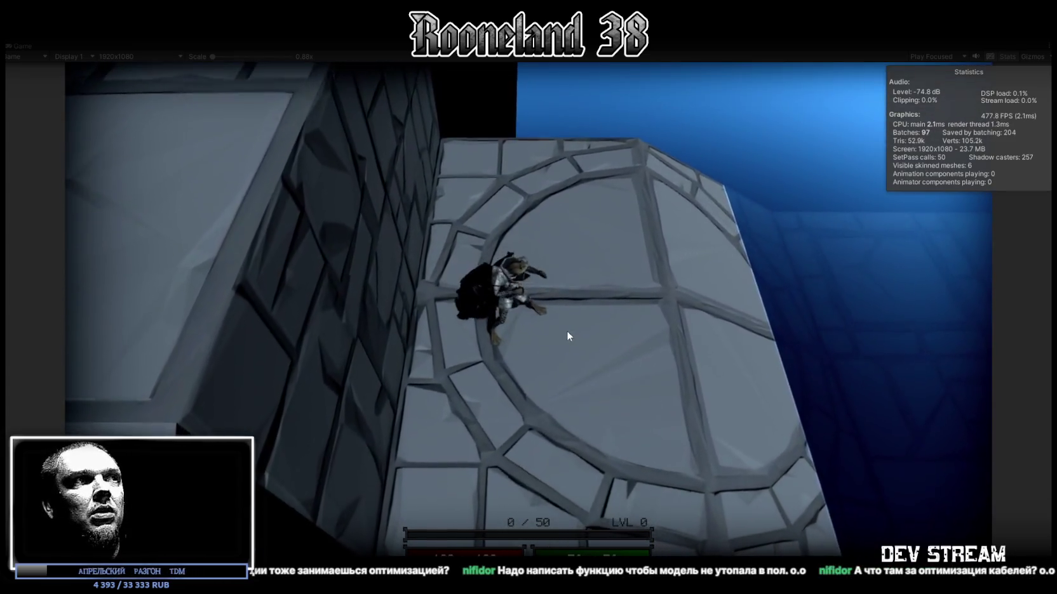
pyautogui.press('w')
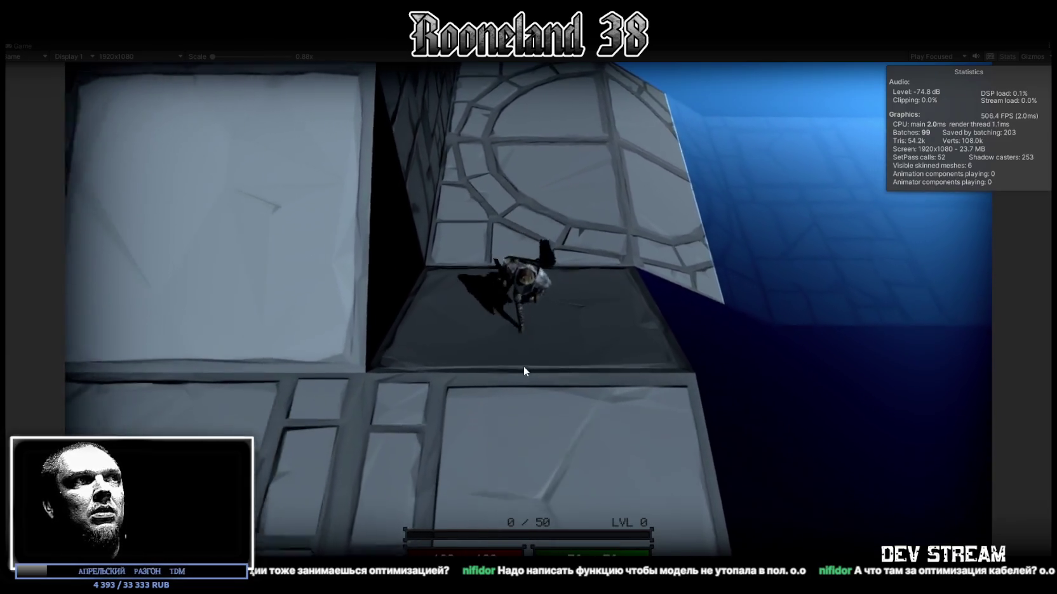
pyautogui.press('w')
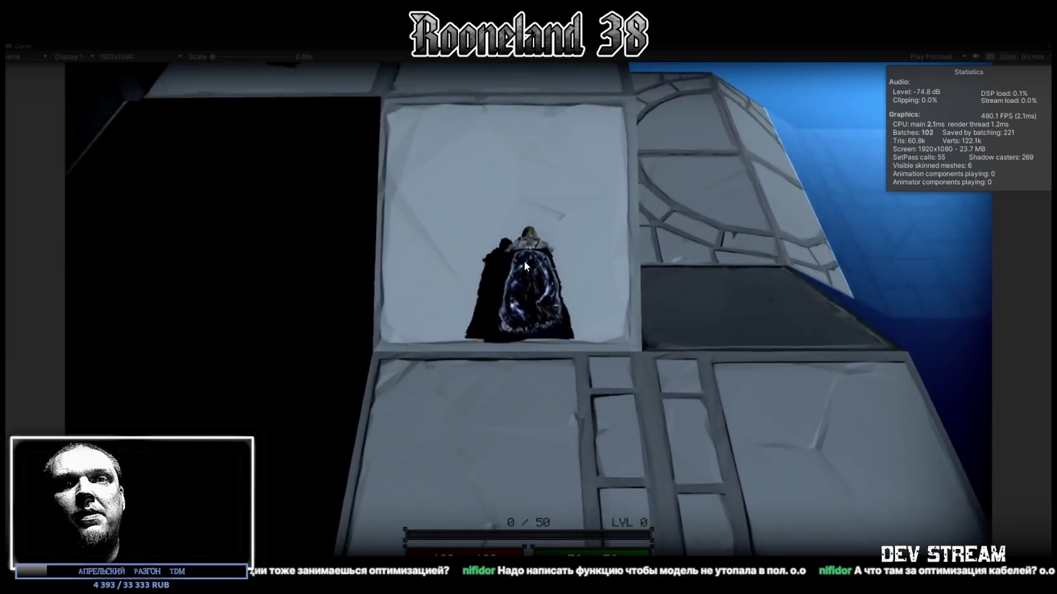
pyautogui.press('w')
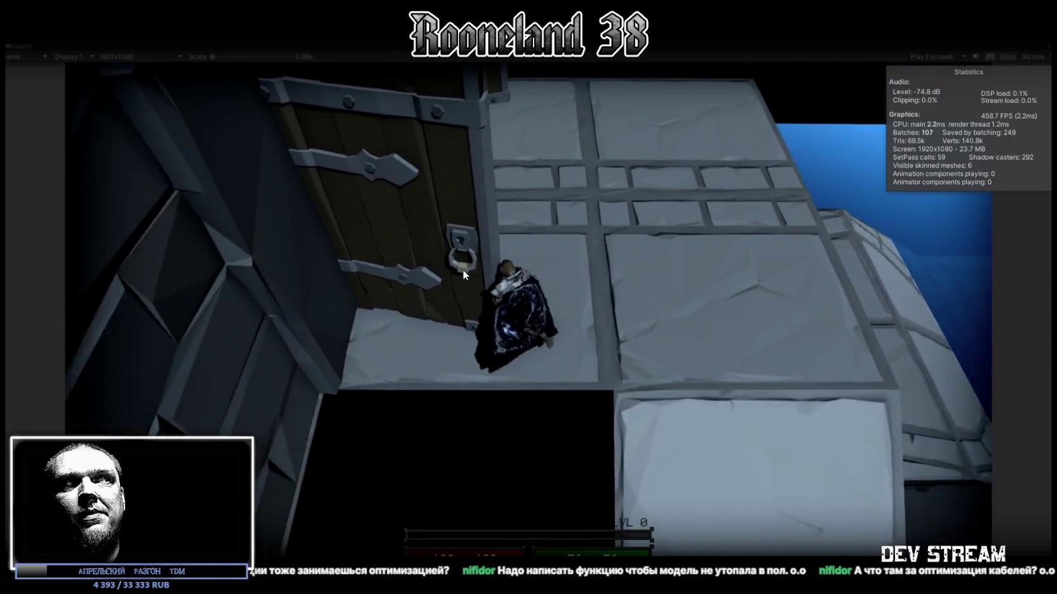
pyautogui.press('w')
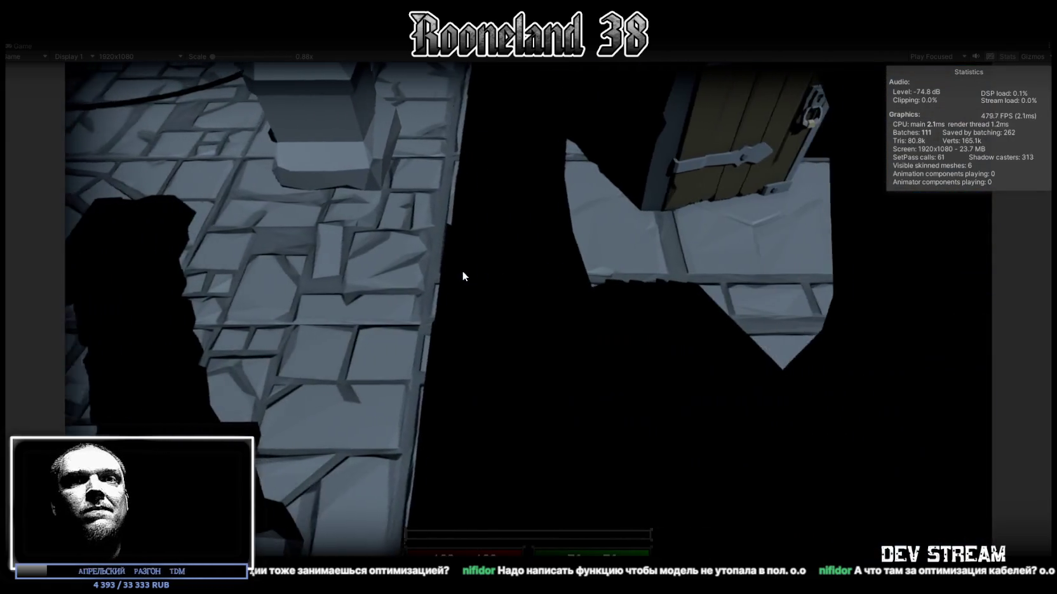
pyautogui.press('w')
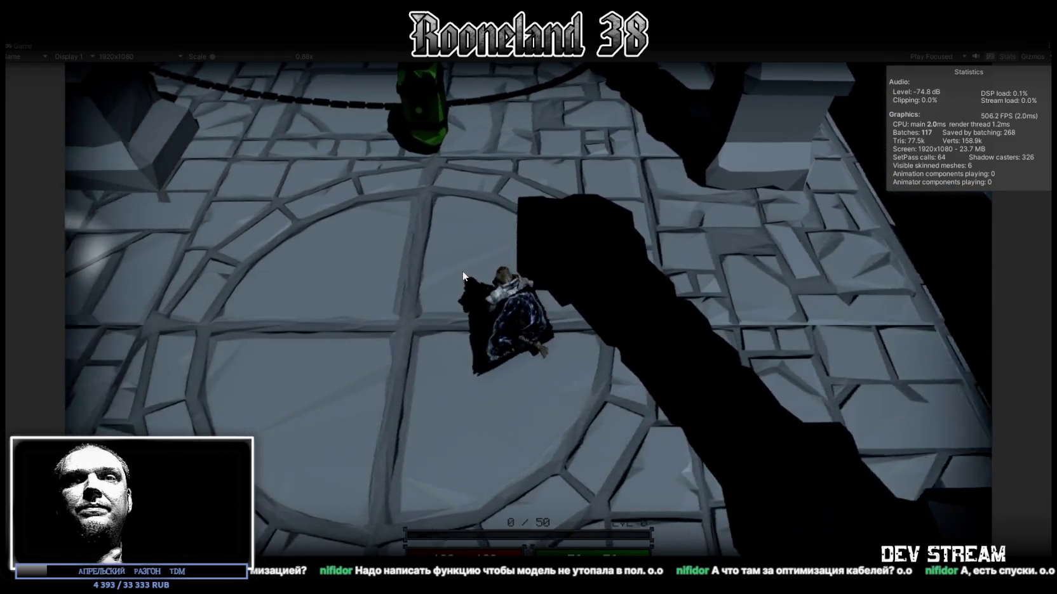
# Step: Walk across the round room toward the green object, stop Play mode, and maximize the Game view
pyautogui.press('w')
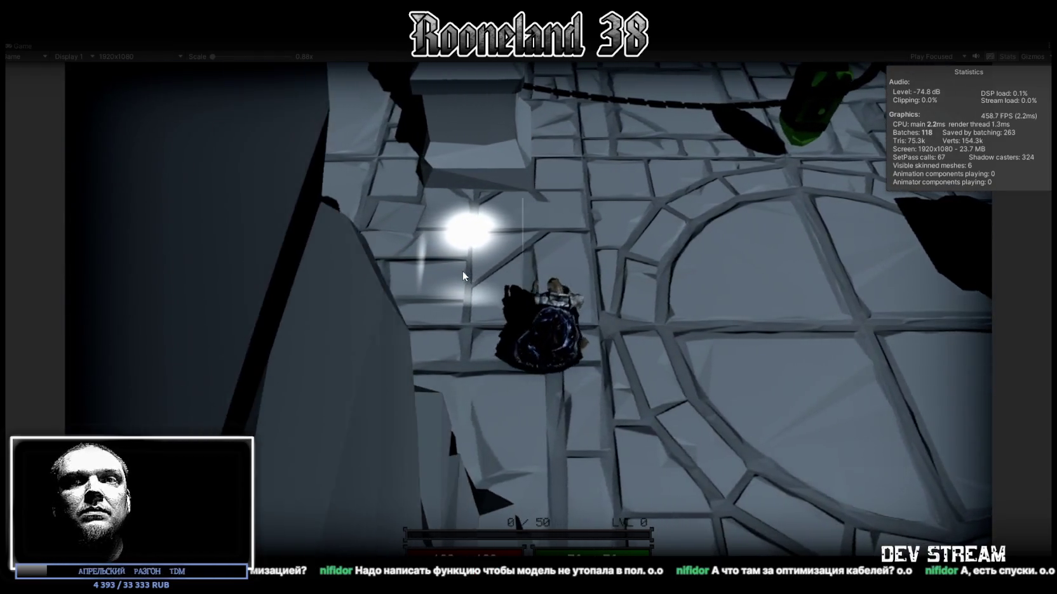
pyautogui.press('w')
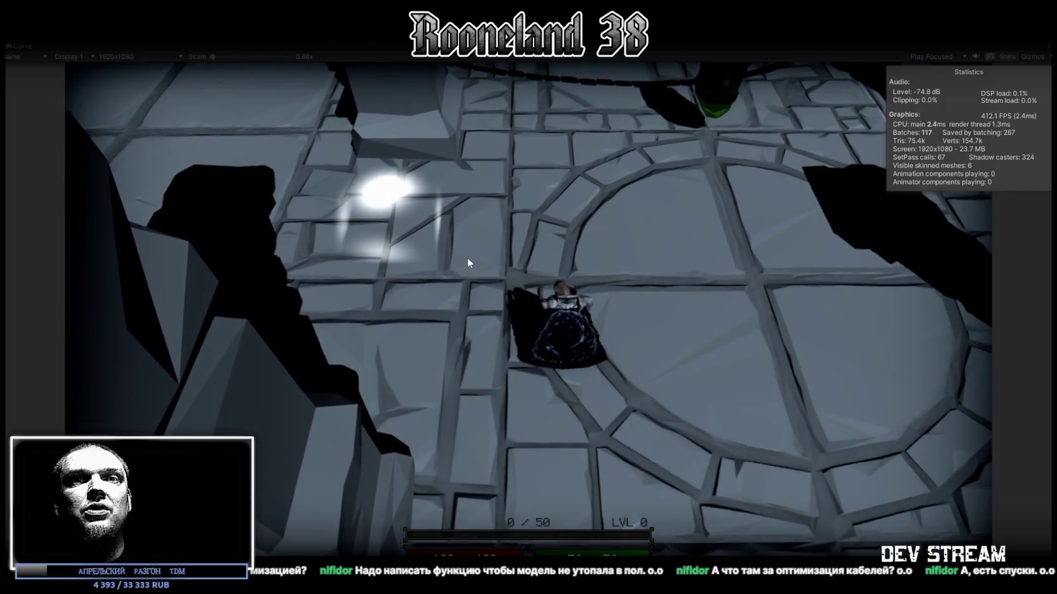
pyautogui.press('d')
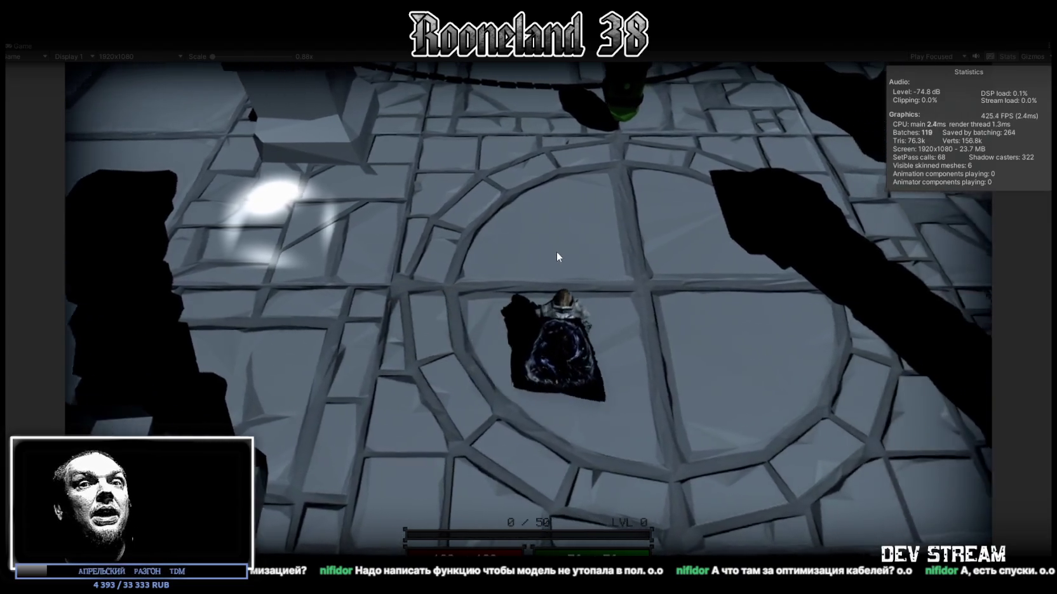
pyautogui.press('w')
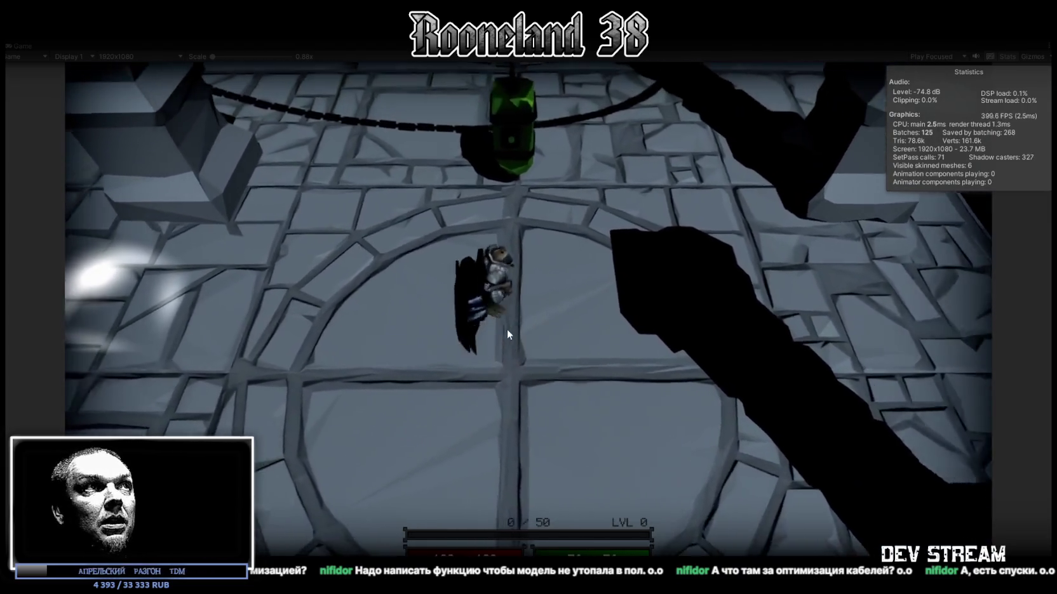
pyautogui.press('s')
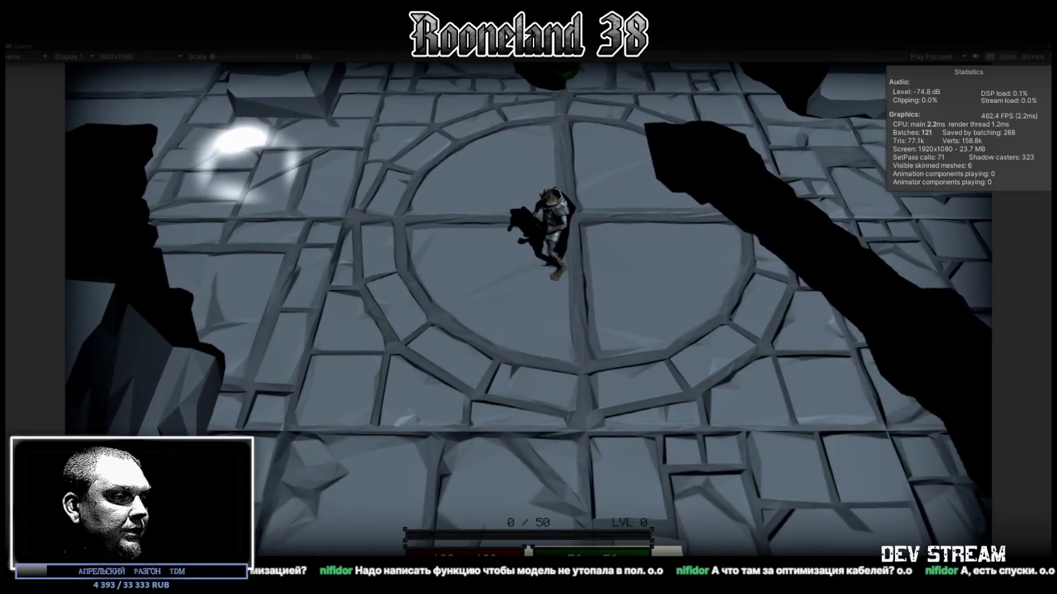
pyautogui.scroll(3, 529, 310)
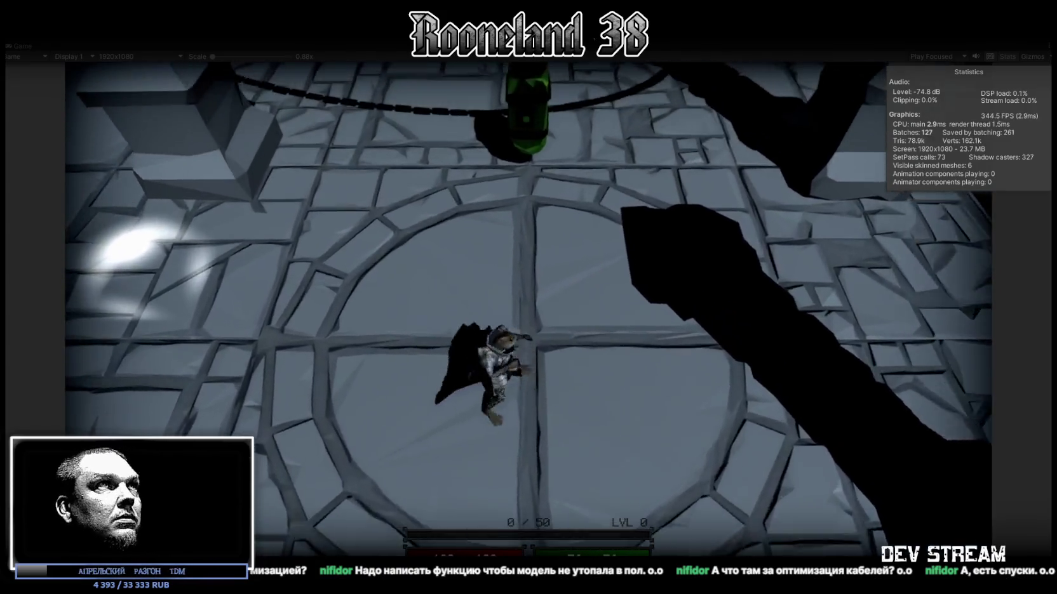
pyautogui.hotkey('ctrl', 'p')
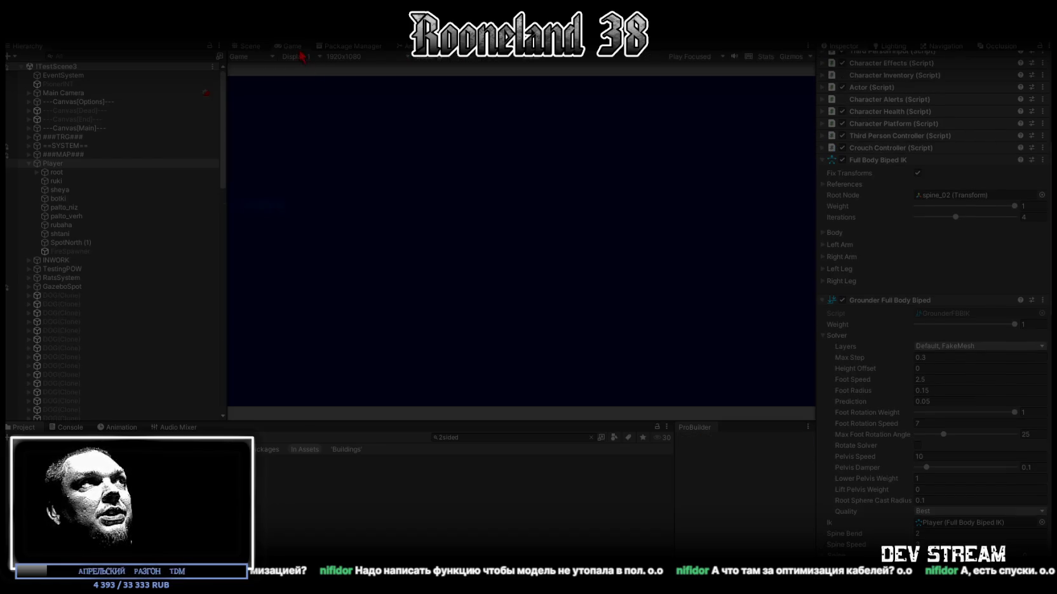
pyautogui.doubleClick(289, 45)
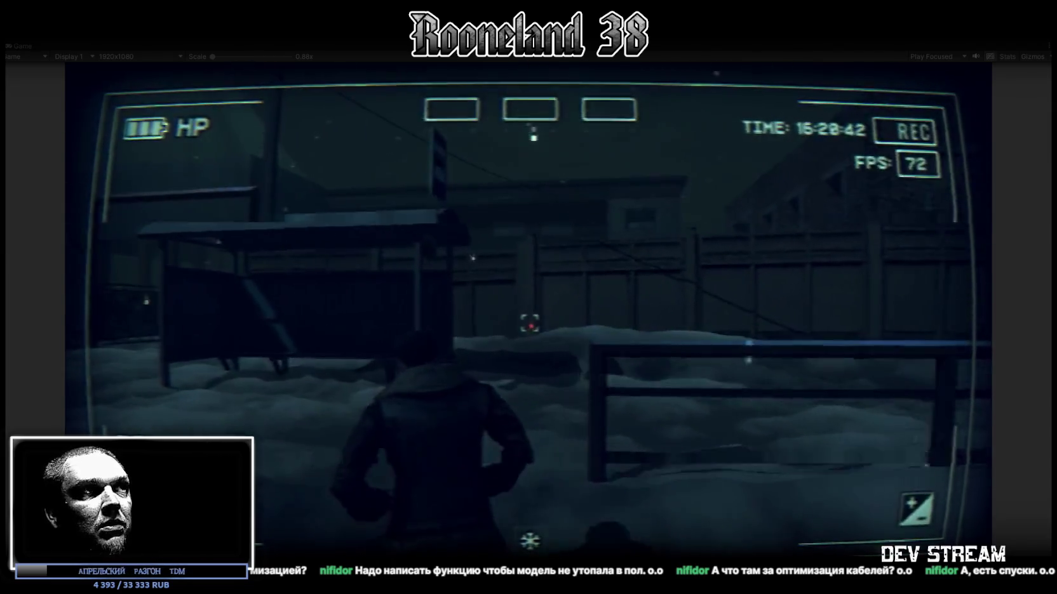
# Step: Walk the character through the snow toward the burning barrel, then restore the editor layout
pyautogui.press('w')
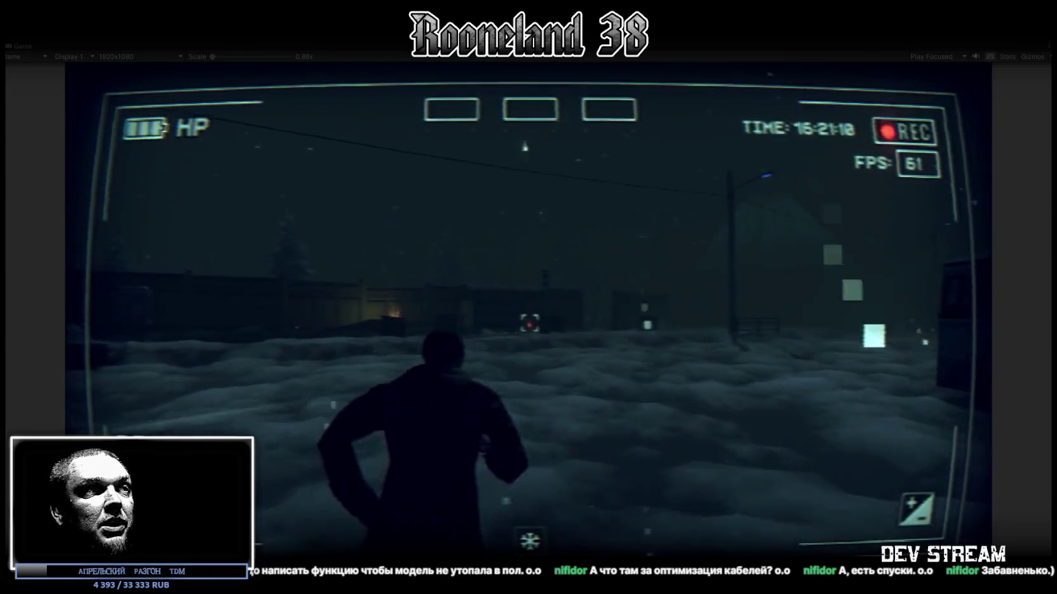
pyautogui.press('w')
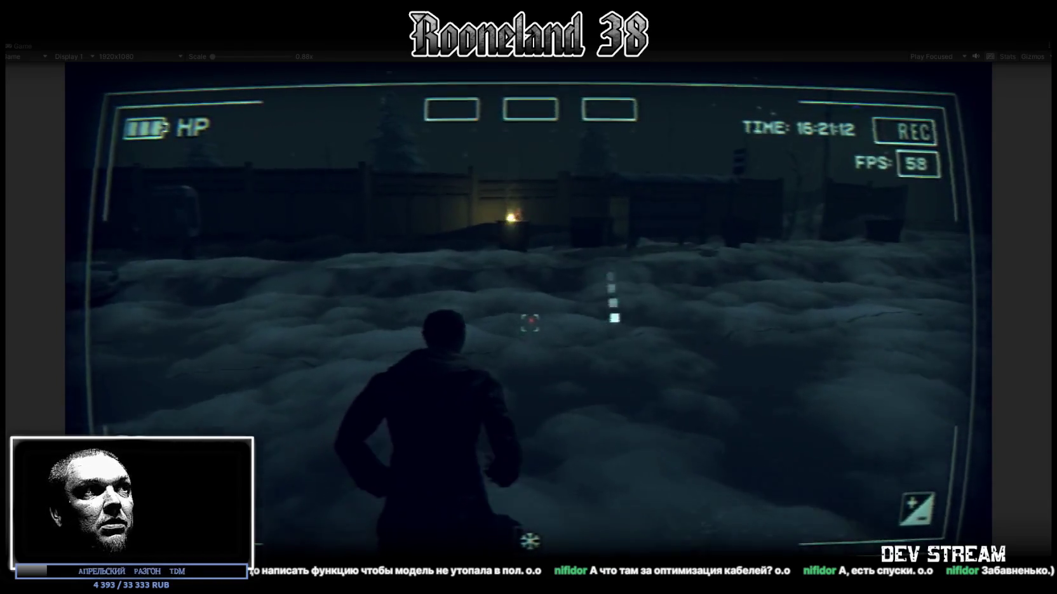
pyautogui.press('w')
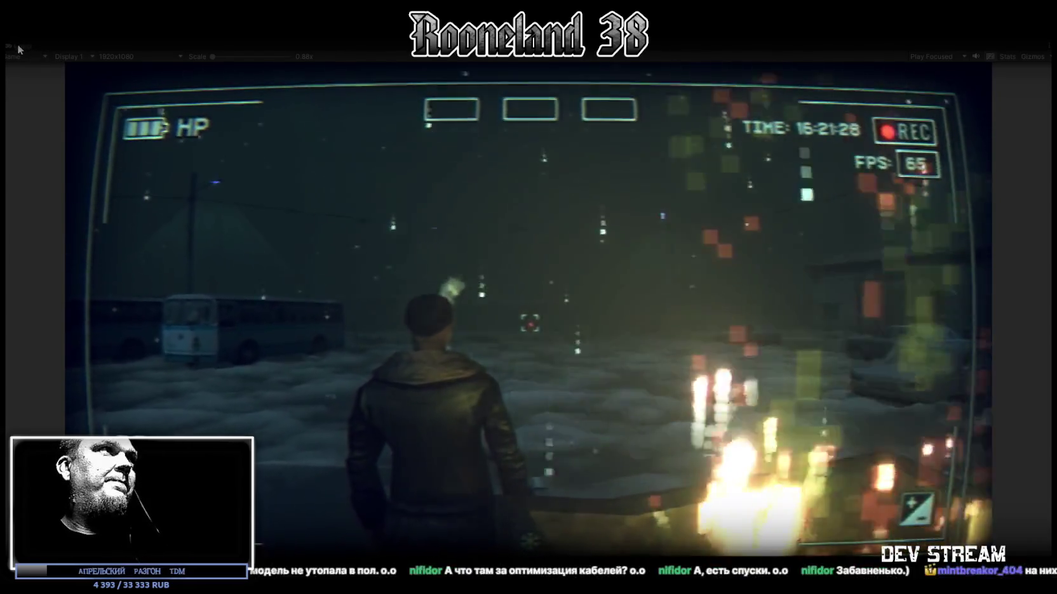
pyautogui.doubleClick(20, 48)
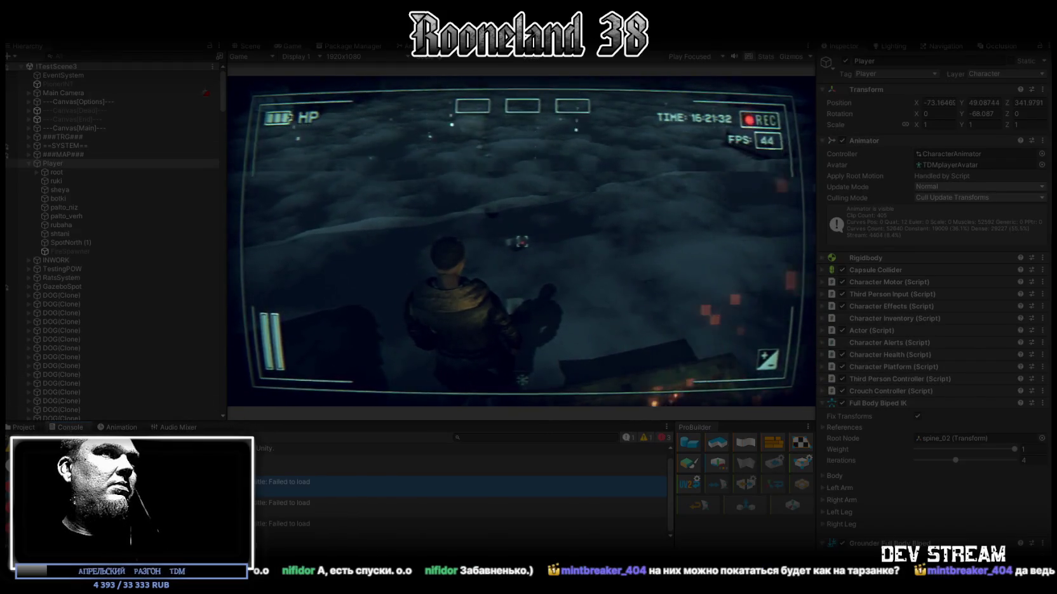
# Step: Clear the Console messages and open the Profiler from Window > Analysis
pyautogui.click(25, 438)
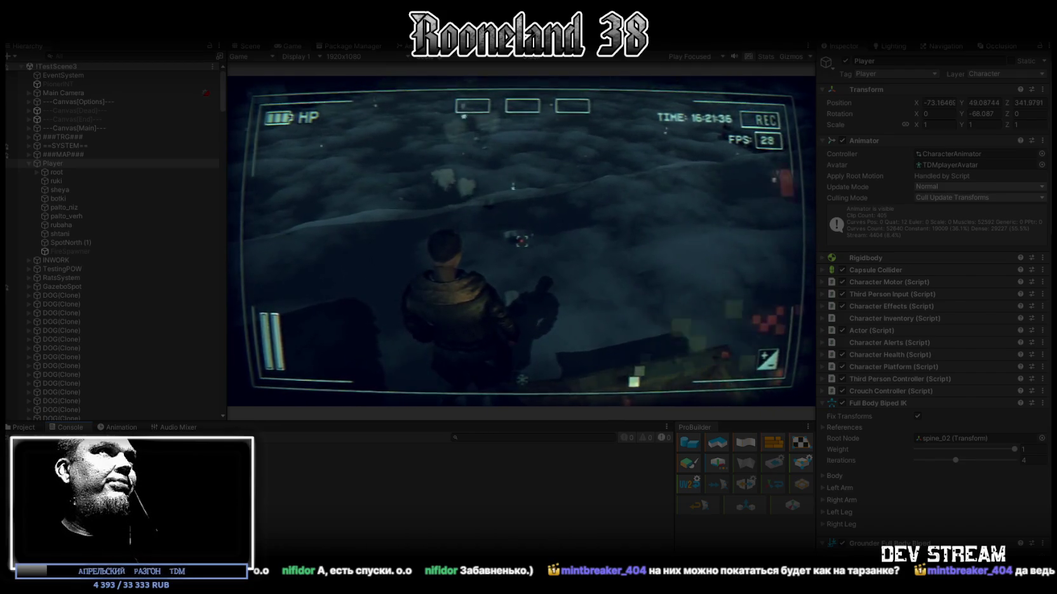
pyautogui.click(334, 29)
pyautogui.moveTo(398, 272)
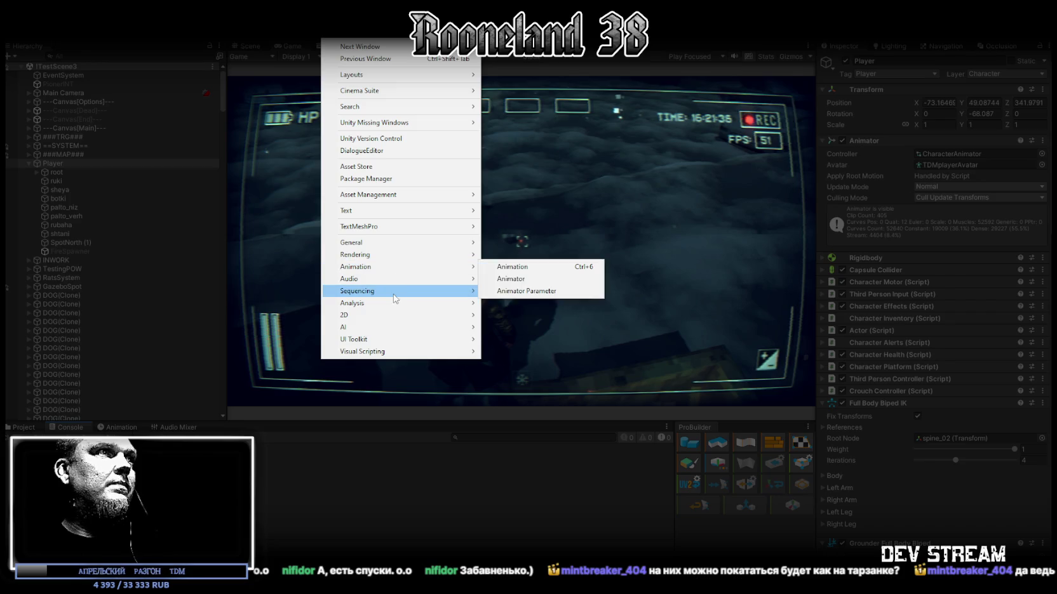
pyautogui.moveTo(390, 306)
pyautogui.click(534, 305)
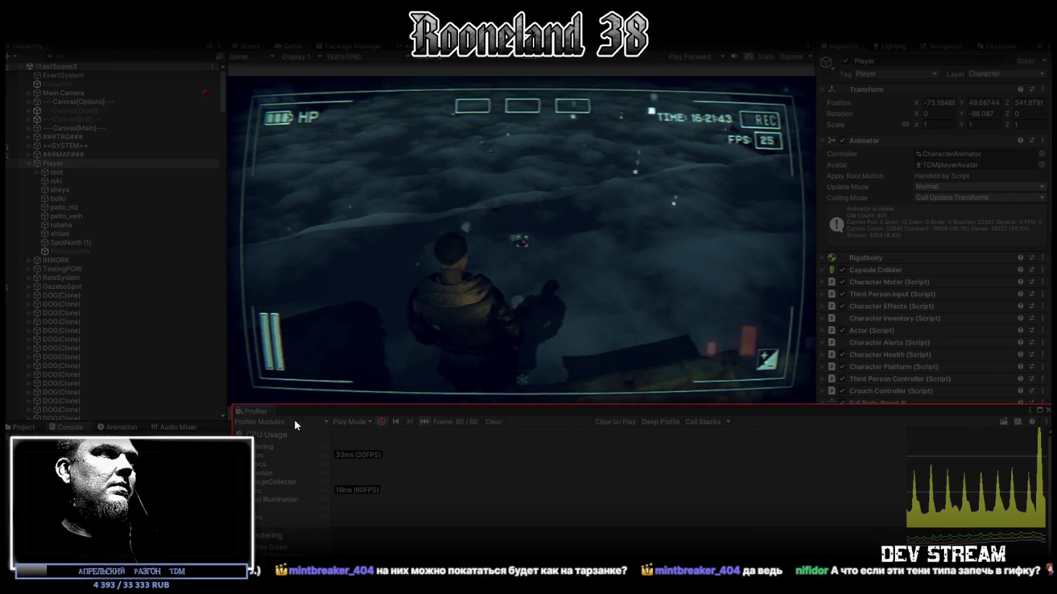
# Step: Dock the Profiler into the editor layout and maximize it to fill the window
pyautogui.moveTo(255, 413)
pyautogui.mouseDown()
pyautogui.moveTo(244, 407)
pyautogui.moveTo(278, 483)
pyautogui.mouseUp()
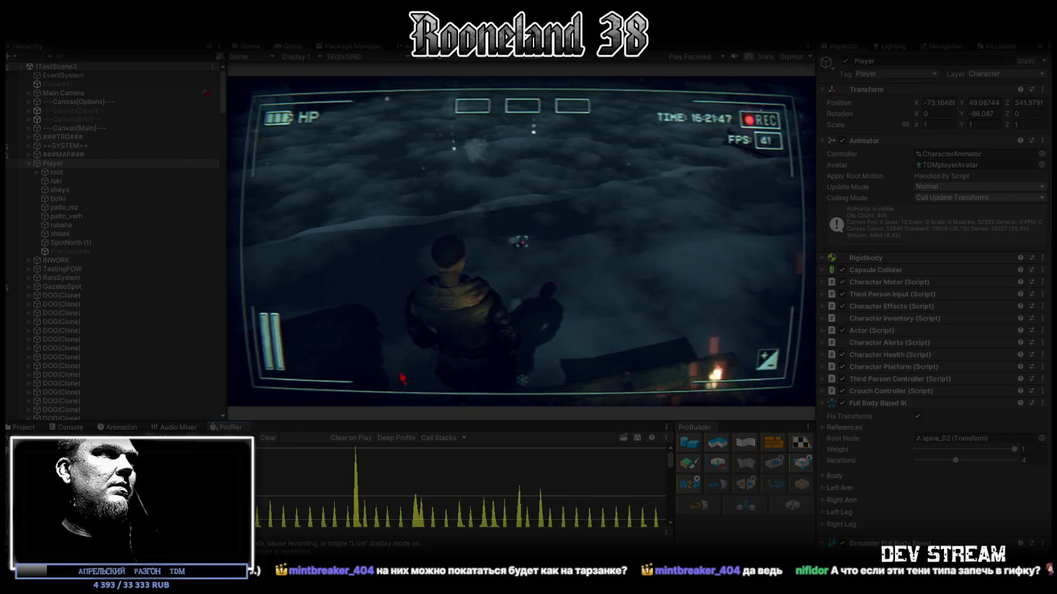
pyautogui.hotkey('ctrl', '1')
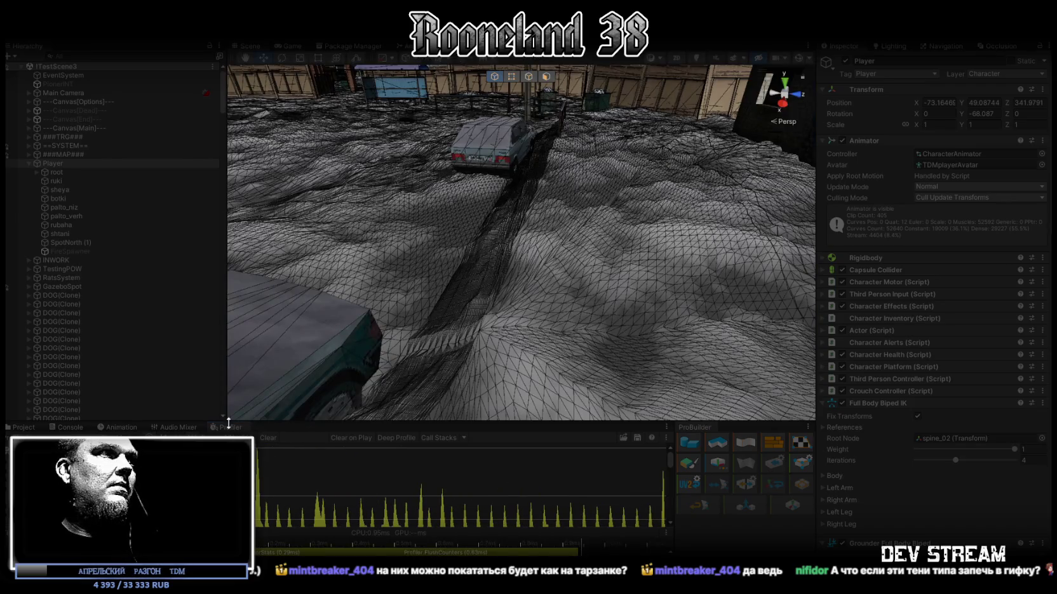
pyautogui.doubleClick(223, 429)
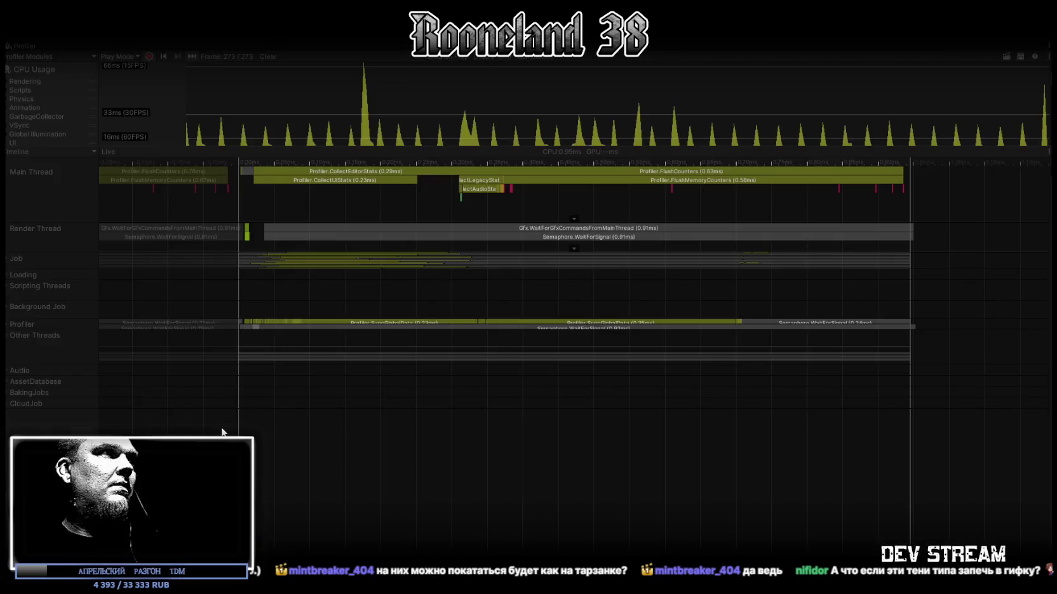
# Step: Switch the Profiler's CPU breakdown from Timeline to Hierarchy view
pyautogui.click(84, 56)
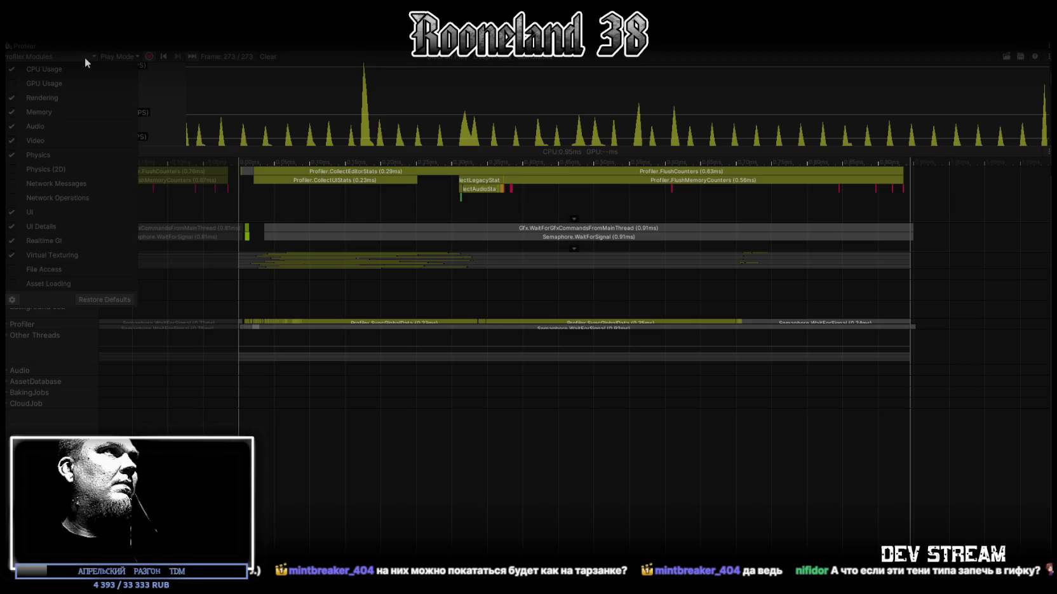
pyautogui.click(306, 51)
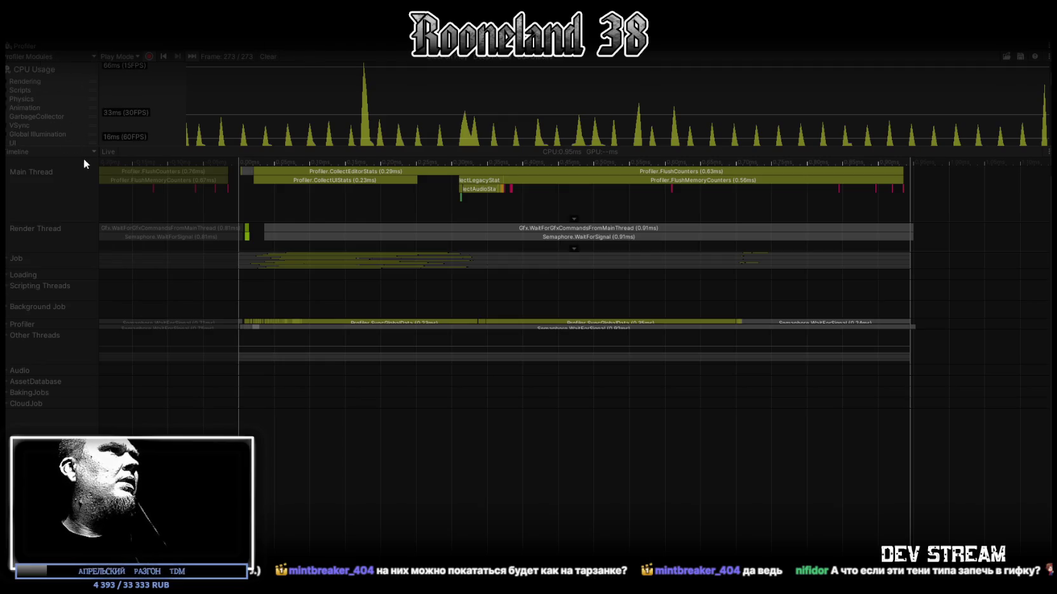
pyautogui.click(82, 152)
pyautogui.click(74, 178)
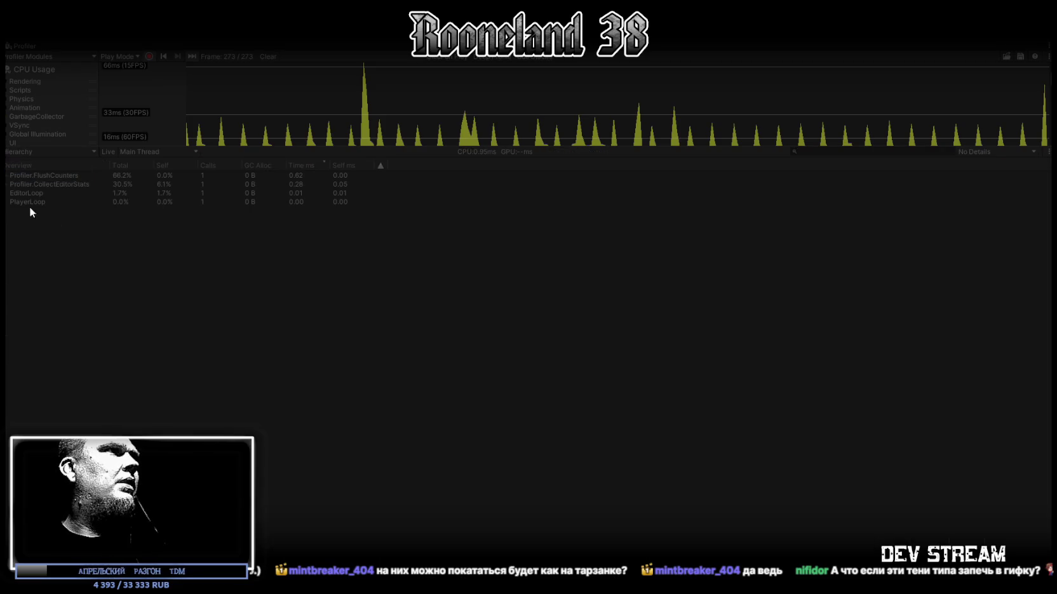
# Step: Select frame 223 and expand PlayerLoop > BehaviourUpdate down to Cable_Procedural_Simple.Update()
pyautogui.click(892, 141)
pyautogui.click(889, 137)
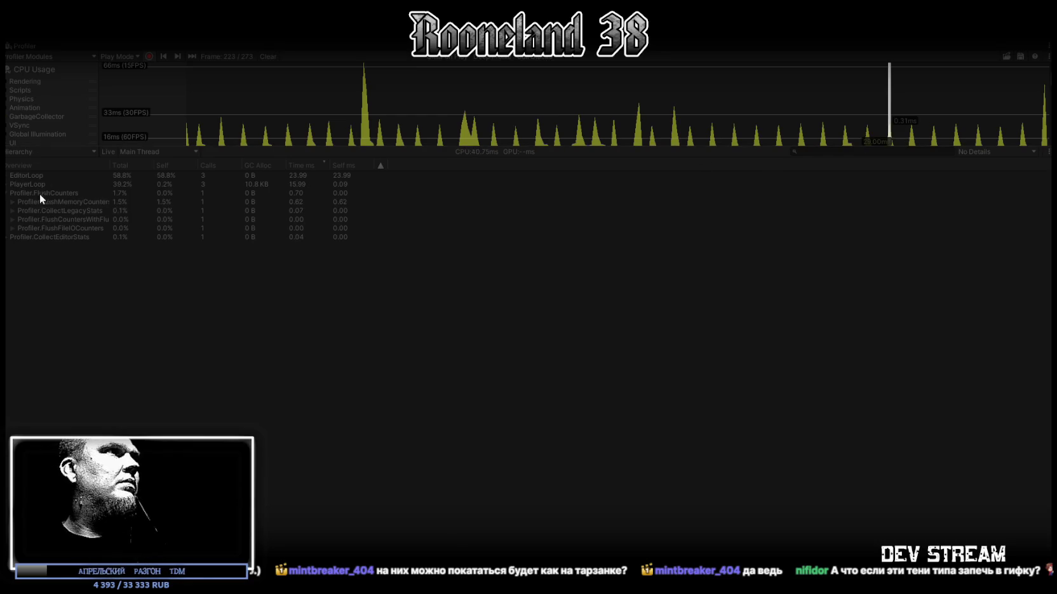
pyautogui.click(6, 184)
pyautogui.click(12, 202)
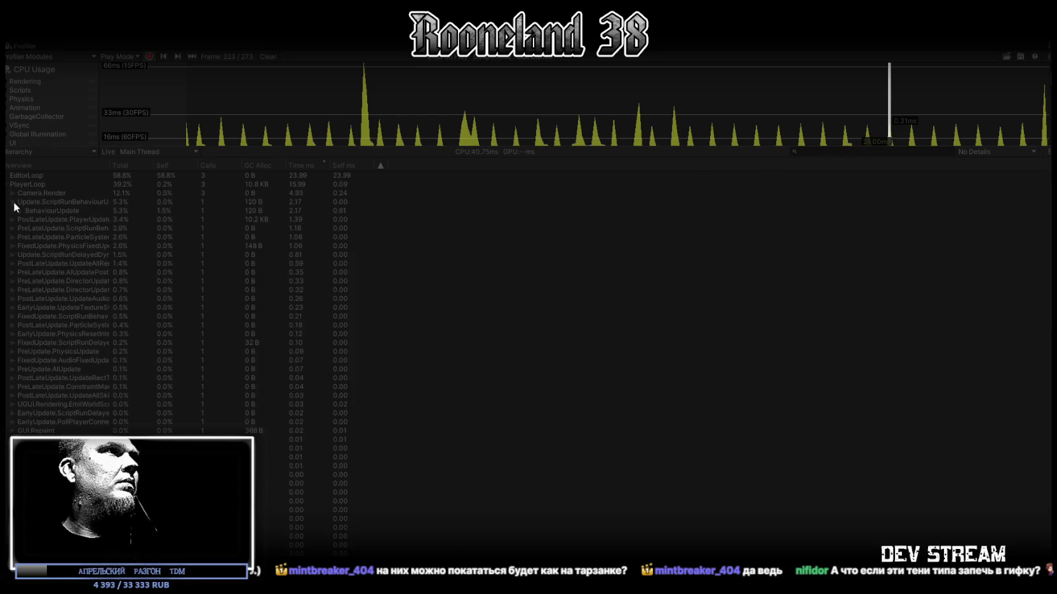
pyautogui.click(19, 211)
pyautogui.click(35, 219)
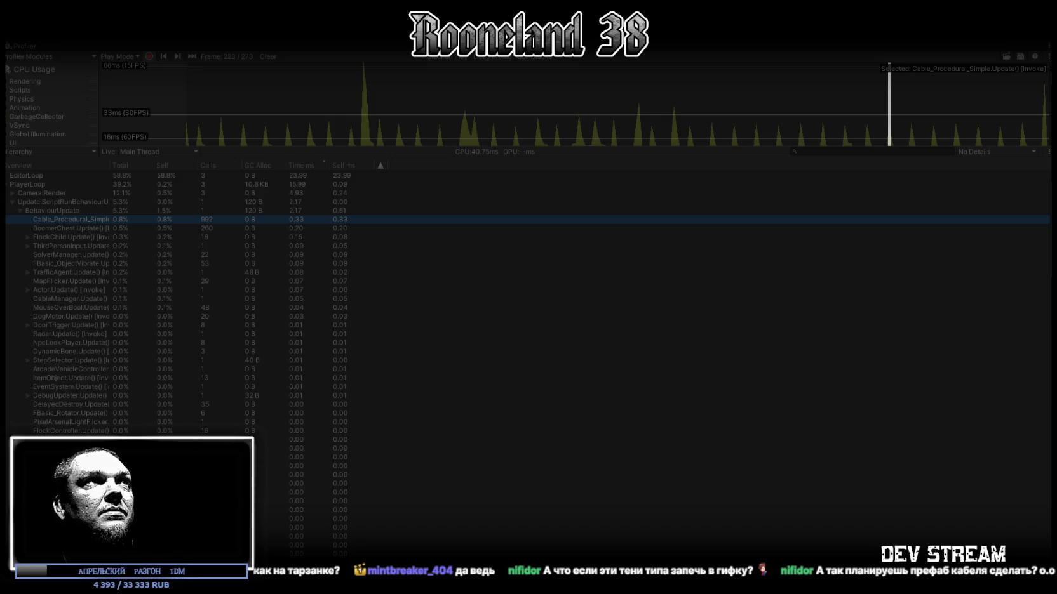
# Step: Restore the editor layout and orbit the Scene view toward the bus and buildings
pyautogui.doubleClick(20, 47)
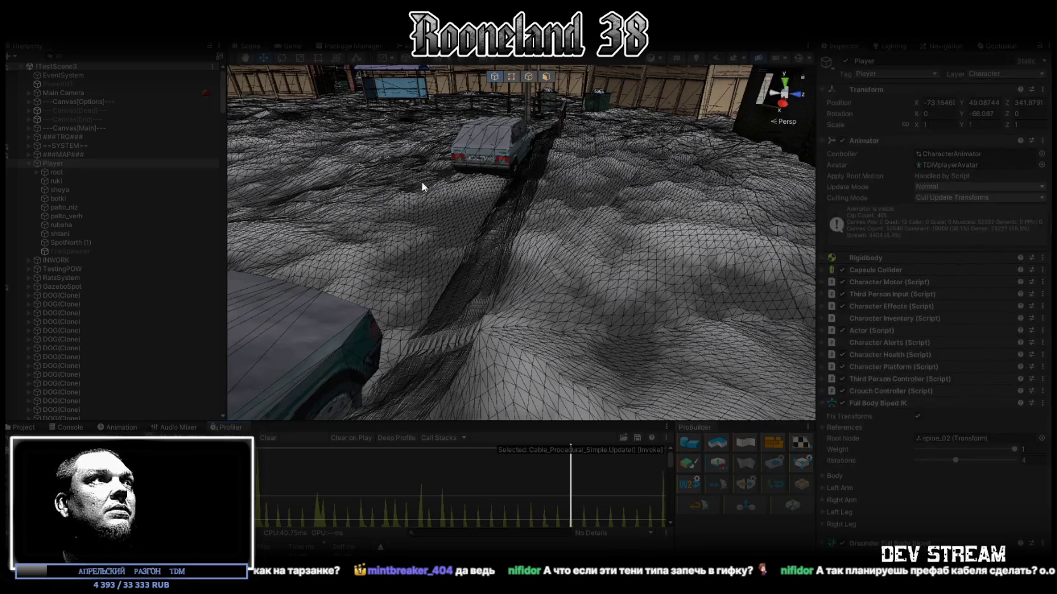
pyautogui.moveTo(595, 277)
pyautogui.mouseDown()
pyautogui.moveTo(582, 163)
pyautogui.moveTo(568, 163)
pyautogui.mouseUp()
pyautogui.moveTo(448, 230); pyautogui.dragTo(461, 292)
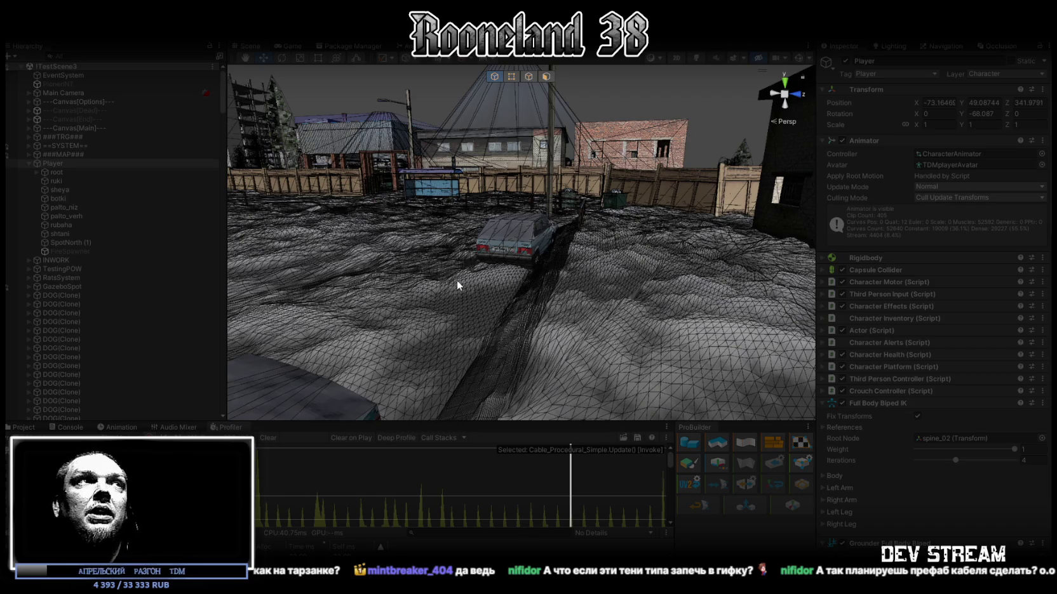
pyautogui.moveTo(484, 146)
pyautogui.mouseDown()
pyautogui.moveTo(355, 197)
pyautogui.moveTo(377, 215)
pyautogui.moveTo(278, 250)
pyautogui.moveTo(331, 244)
pyautogui.mouseUp()
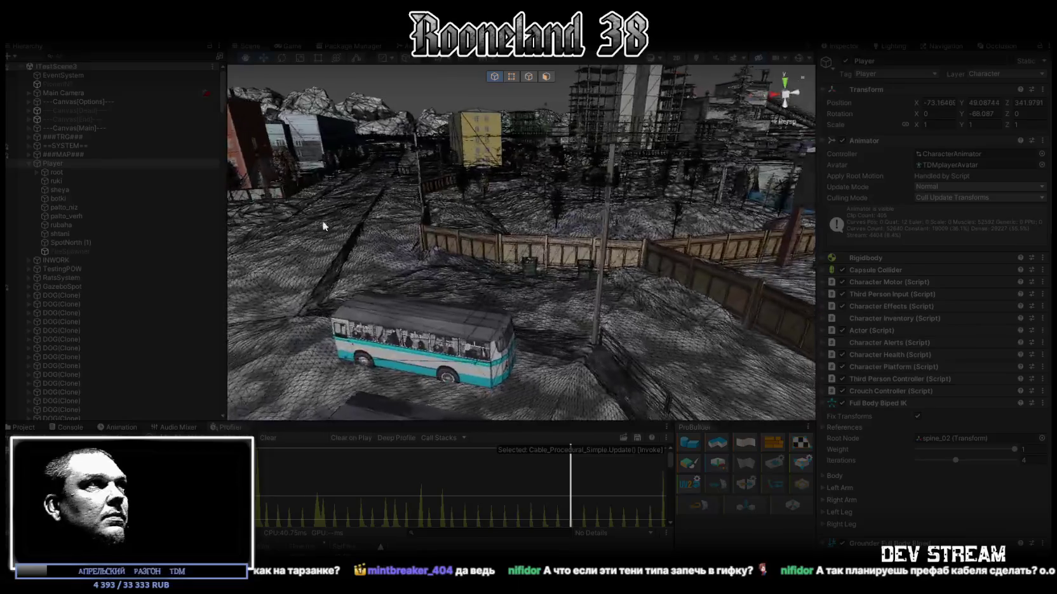
# Step: Expand ###MAP### and WorldProps in the Hierarchy, collapsing the Fisher and LOCATION groups
pyautogui.click(29, 154)
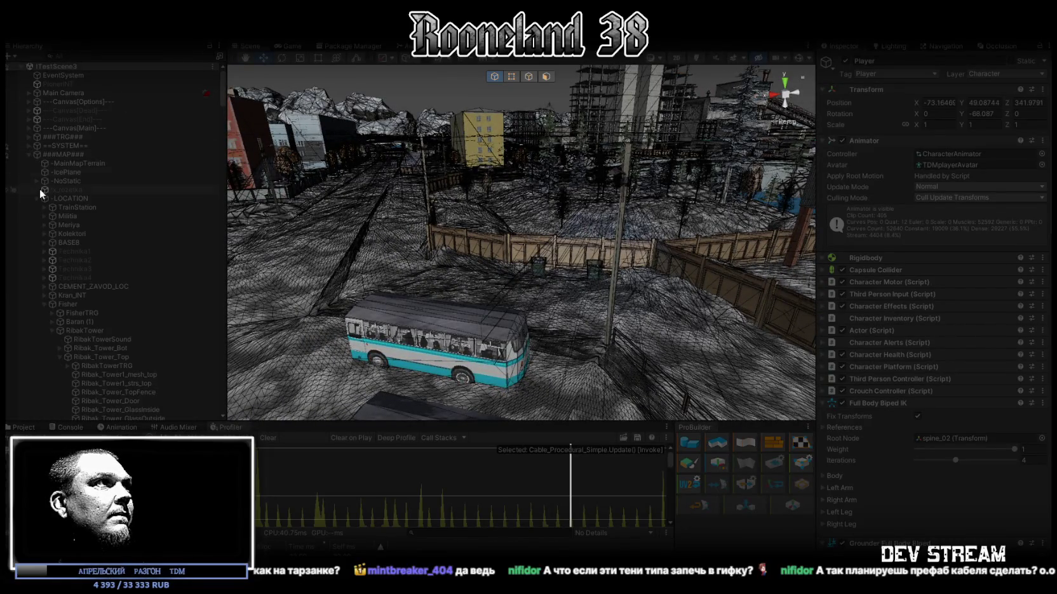
pyautogui.scroll(-3, 64, 234)
pyautogui.click(43, 203)
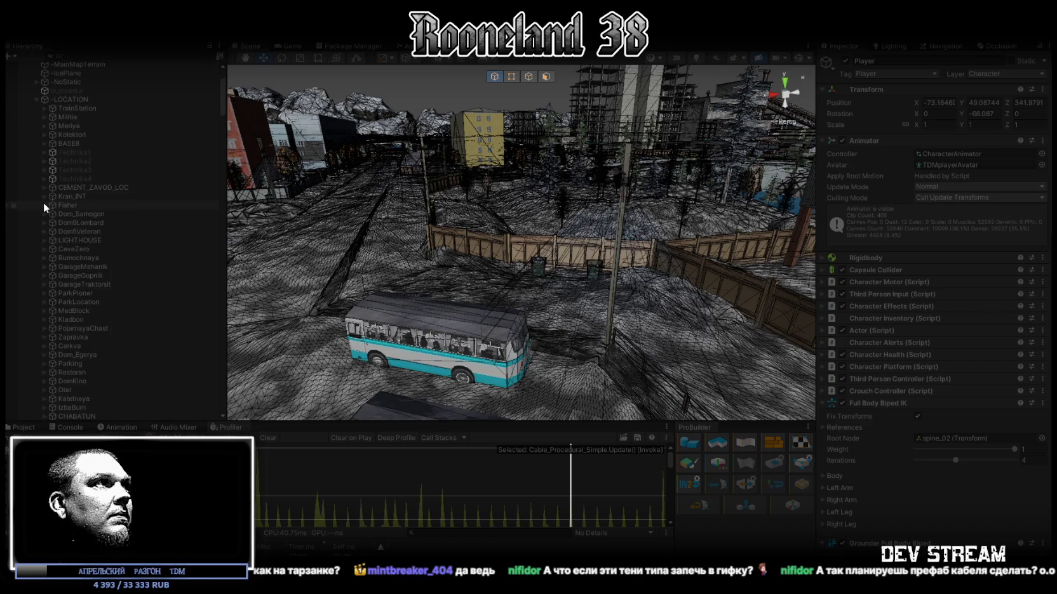
pyautogui.click(36, 99)
pyautogui.scroll(3, 56, 253)
pyautogui.click(37, 225)
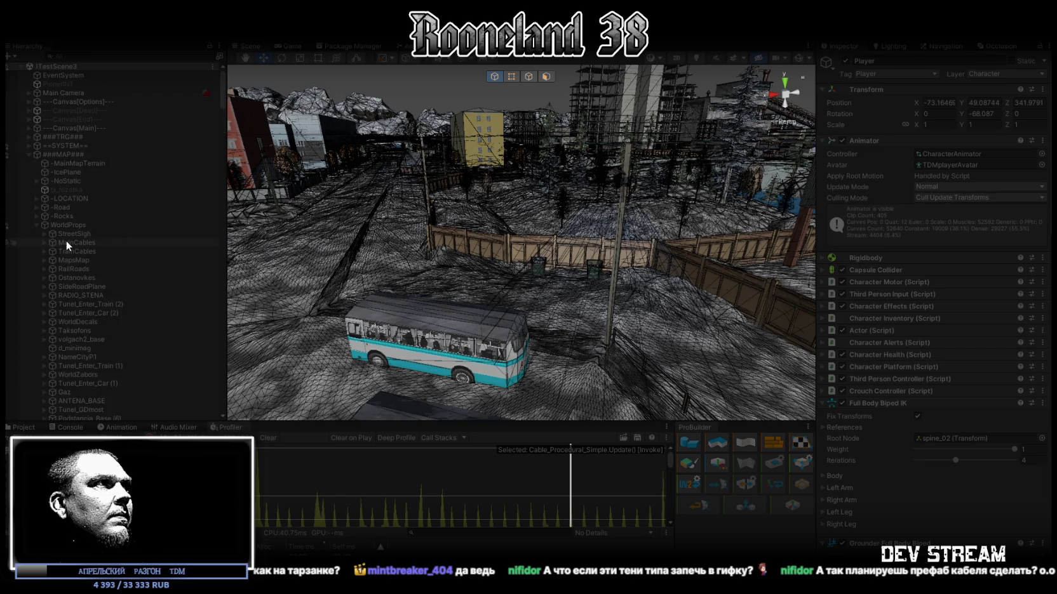
# Step: Bring the camera down along the rails and compare the Game and Scene views
pyautogui.moveTo(299, 160); pyautogui.dragTo(804, 173)
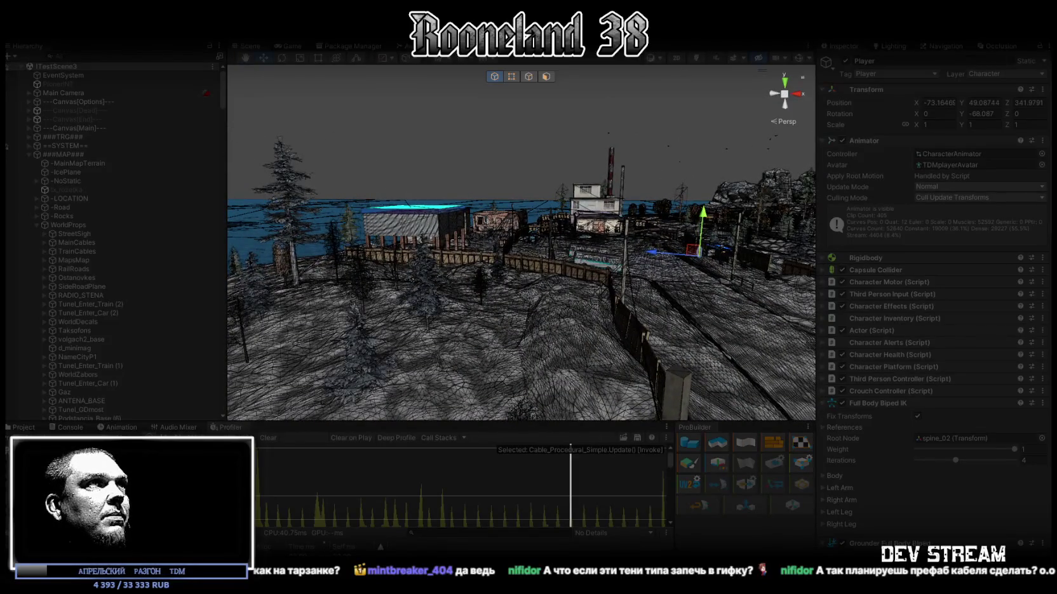
pyautogui.click(290, 46)
pyautogui.click(256, 46)
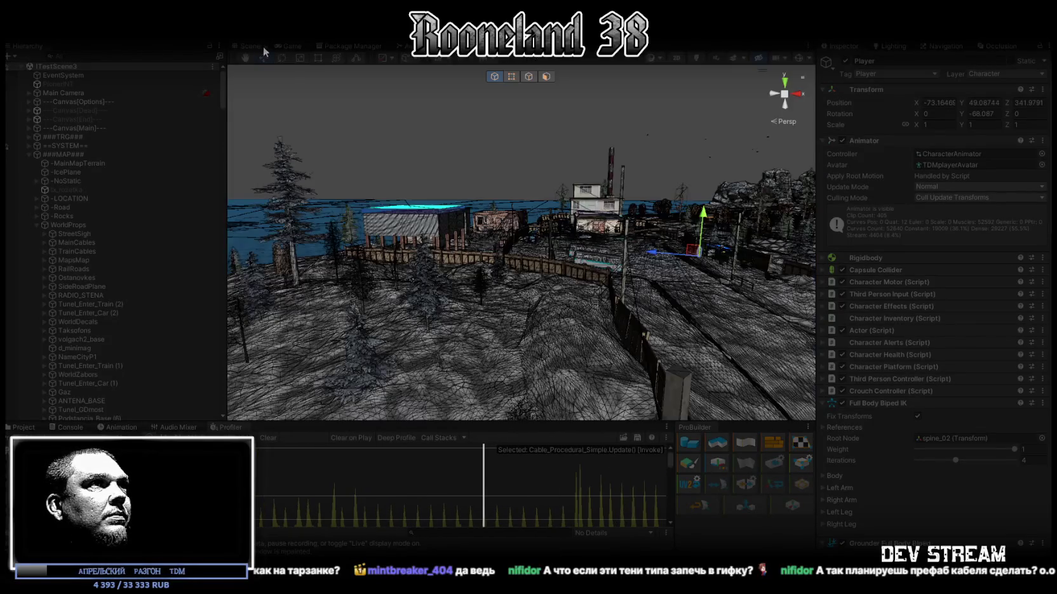
pyautogui.moveTo(513, 162)
pyautogui.mouseDown()
pyautogui.moveTo(533, 274)
pyautogui.moveTo(19, 185)
pyautogui.moveTo(1041, 171)
pyautogui.moveTo(1005, 157)
pyautogui.moveTo(19, 147)
pyautogui.moveTo(47, 135)
pyautogui.moveTo(969, 201)
pyautogui.moveTo(941, 174)
pyautogui.moveTo(879, 162)
pyautogui.moveTo(800, 184)
pyautogui.moveTo(750, 219)
pyautogui.moveTo(543, 246)
pyautogui.mouseUp()
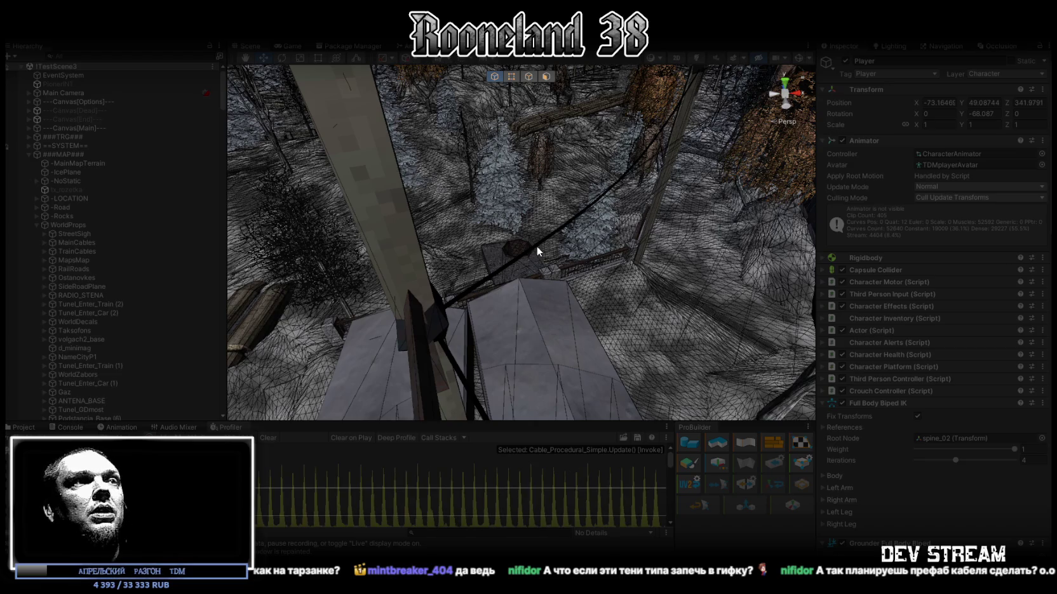
pyautogui.moveTo(537, 242)
pyautogui.mouseDown()
pyautogui.moveTo(686, 201)
pyautogui.moveTo(600, 197)
pyautogui.moveTo(630, 159)
pyautogui.moveTo(509, 135)
pyautogui.moveTo(465, 203)
pyautogui.moveTo(522, 217)
pyautogui.moveTo(476, 157)
pyautogui.moveTo(377, 163)
pyautogui.moveTo(368, 144)
pyautogui.moveTo(380, 165)
pyautogui.moveTo(523, 226)
pyautogui.moveTo(641, 236)
pyautogui.moveTo(327, 240)
pyautogui.mouseUp()
pyautogui.moveTo(538, 260)
pyautogui.mouseDown()
pyautogui.moveTo(495, 269)
pyautogui.moveTo(603, 289)
pyautogui.mouseUp()
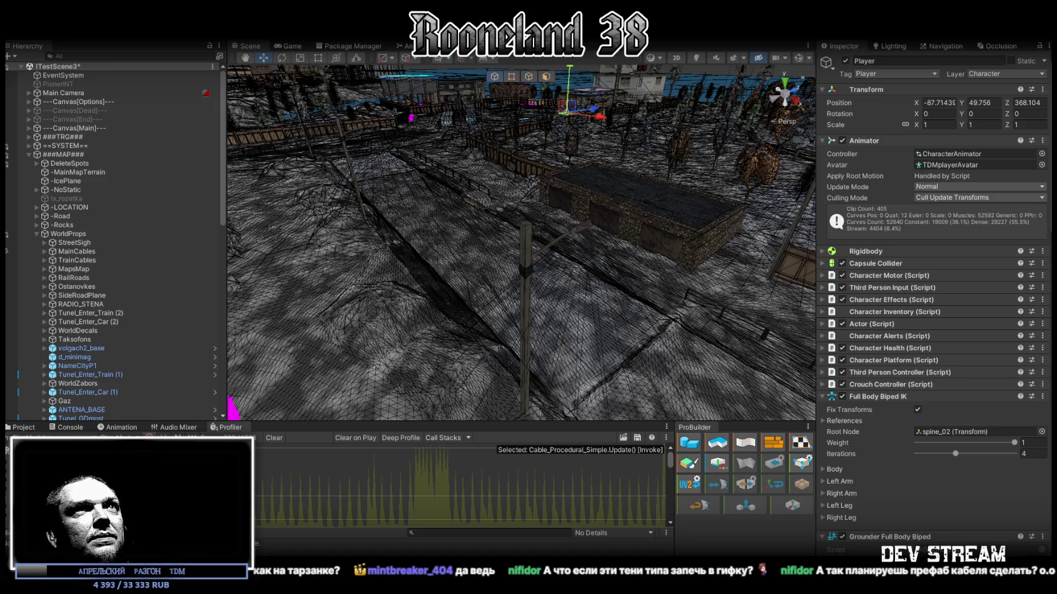
# Step: Save the scene, close the Profiler tab, and orbit toward the character's pink blade
pyautogui.hotkey('ctrl', 's')
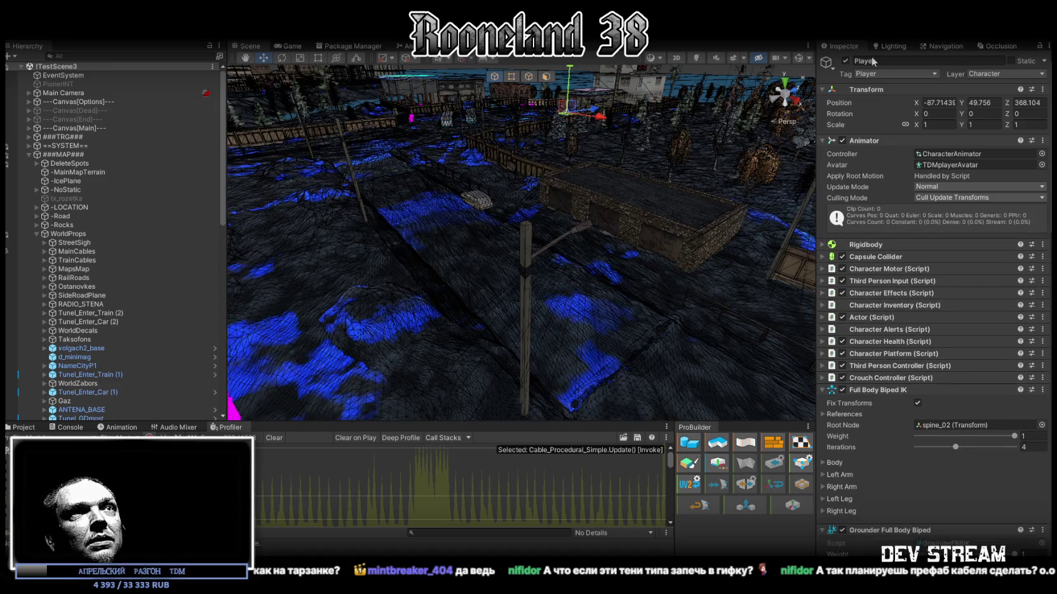
pyautogui.rightClick(225, 432)
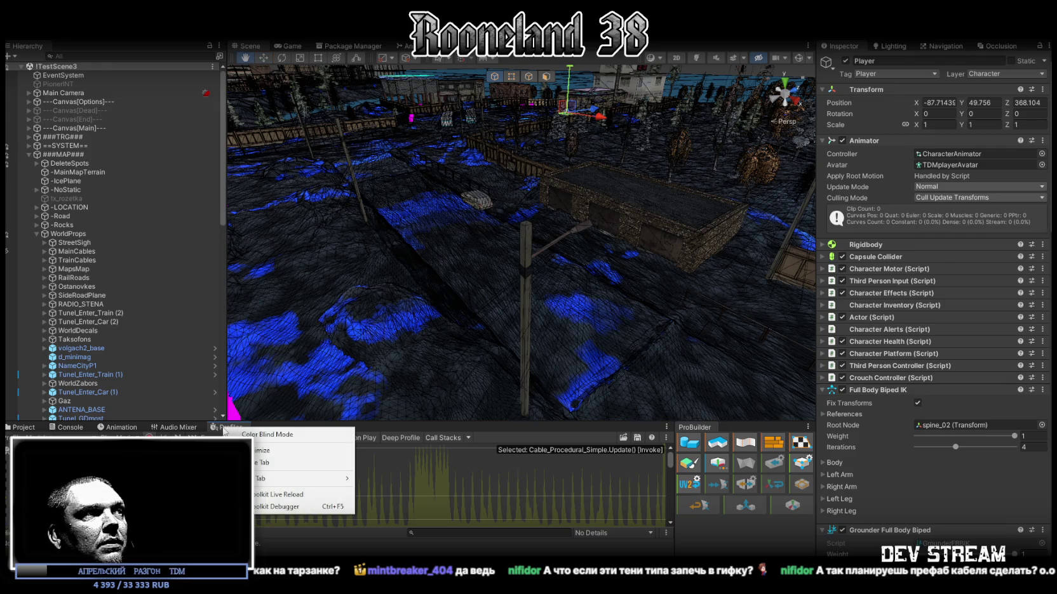
pyautogui.click(268, 467)
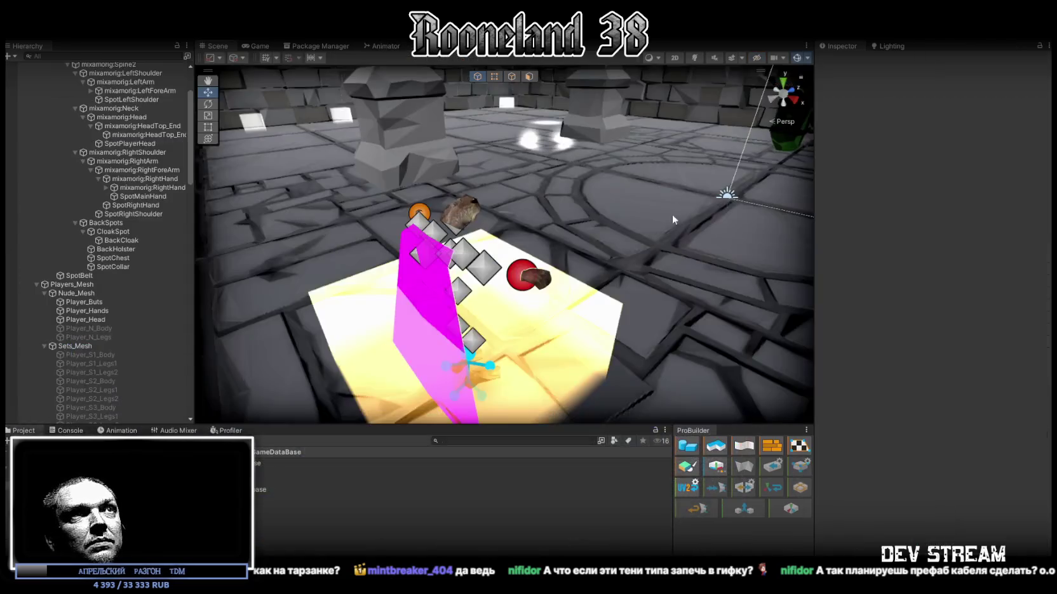
pyautogui.moveTo(707, 260); pyautogui.dragTo(536, 353)
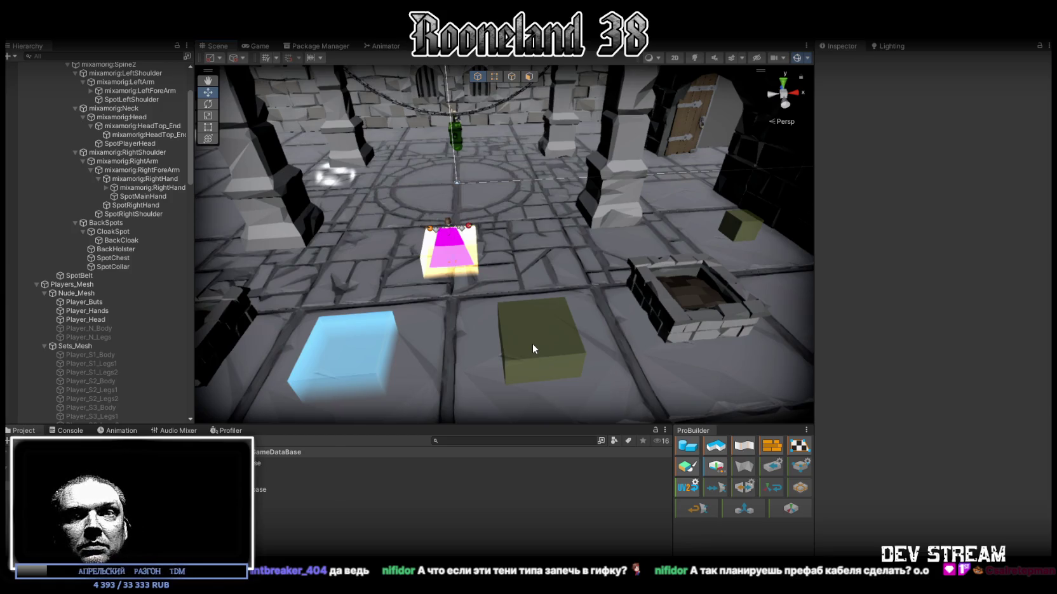
pyautogui.moveTo(541, 313)
pyautogui.mouseDown()
pyautogui.moveTo(460, 233)
pyautogui.moveTo(493, 243)
pyautogui.moveTo(537, 283)
pyautogui.mouseUp()
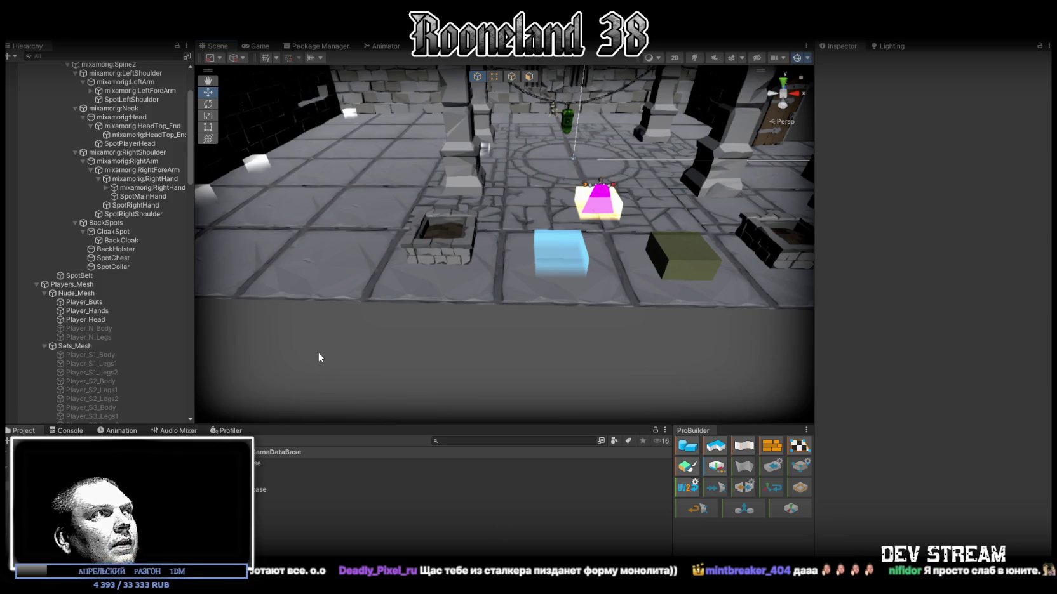
pyautogui.scroll(5, 106, 188)
# Step: Review RPG-Character's equipment sockets and armor set in the Inspector, then open the Weapon Database asset
pyautogui.click(67, 84)
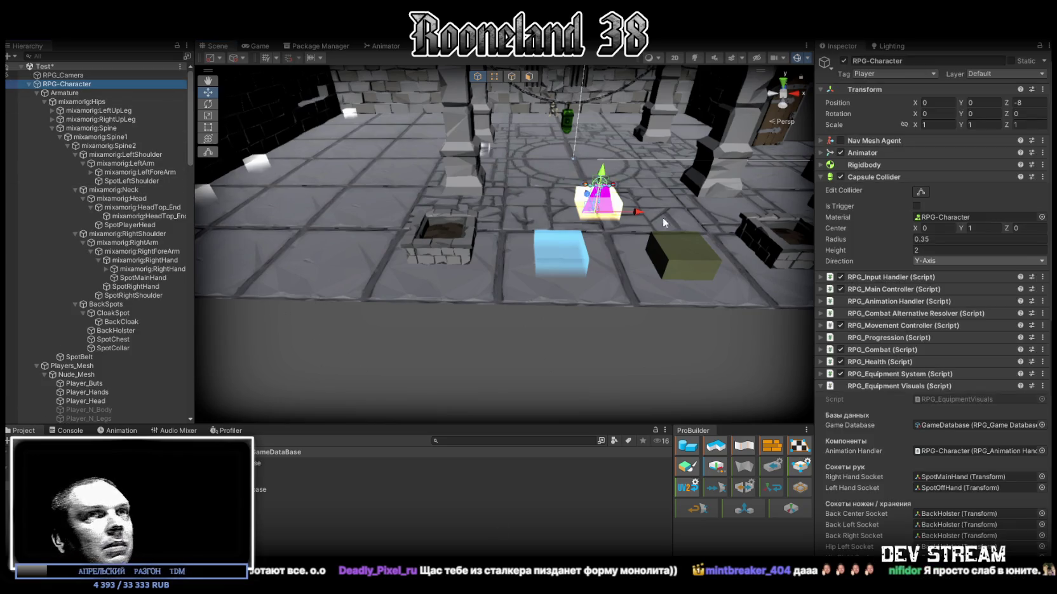
pyautogui.scroll(-12, 904, 356)
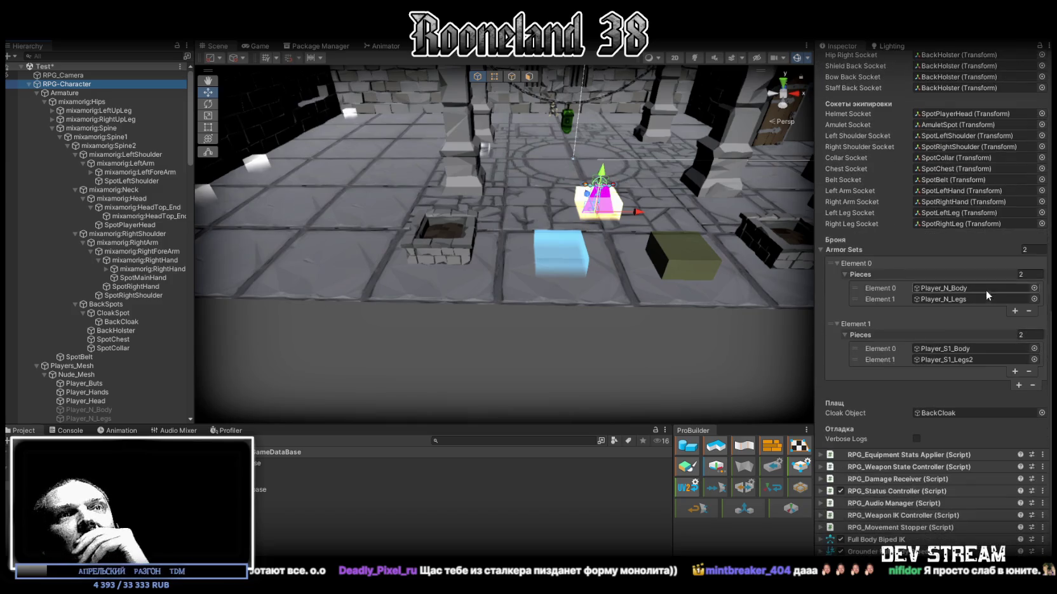
pyautogui.scroll(4, 957, 412)
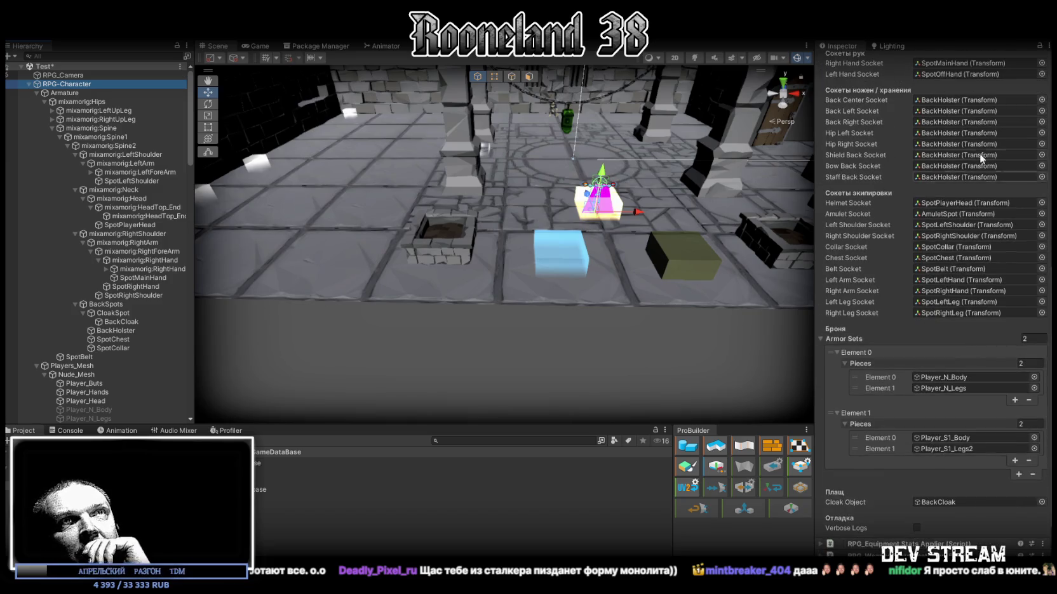
pyautogui.scroll(2, 941, 240)
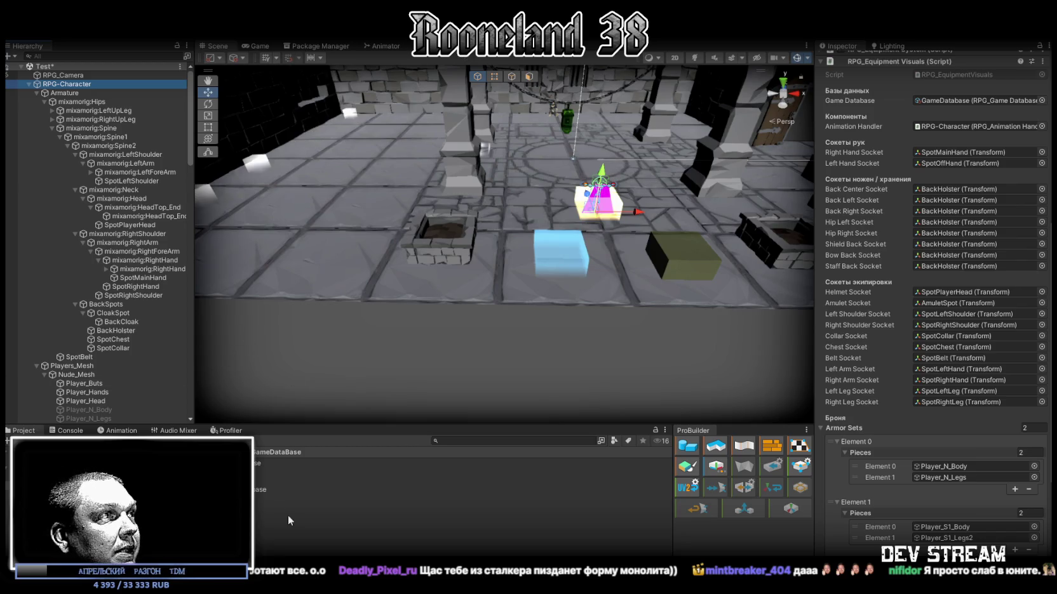
pyautogui.click(381, 506)
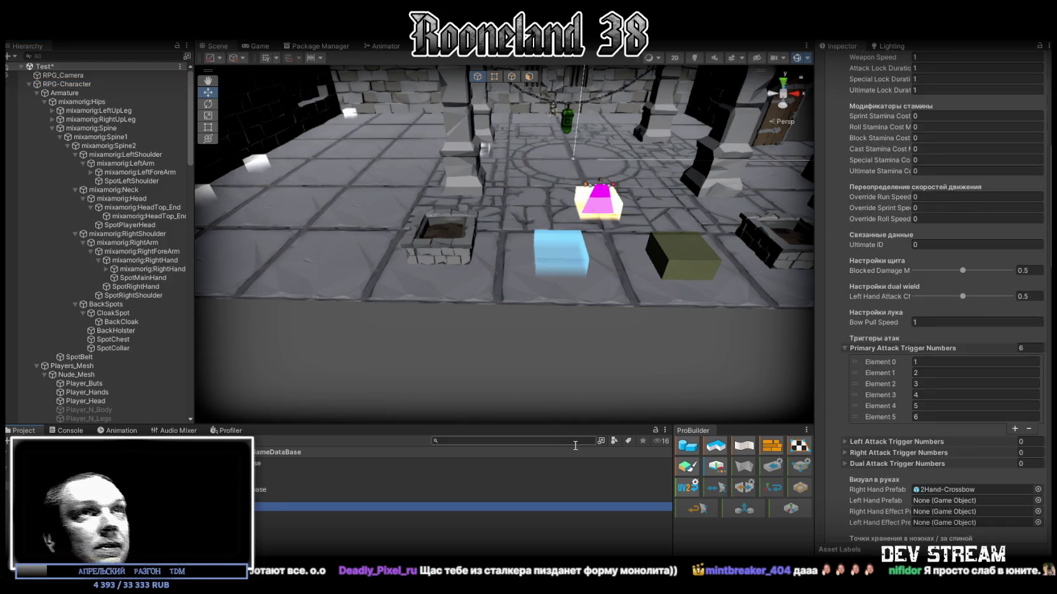
# Step: Orbit the Scene view in and out around the pink sword while browsing the Weapon Database
pyautogui.scroll(5, 982, 305)
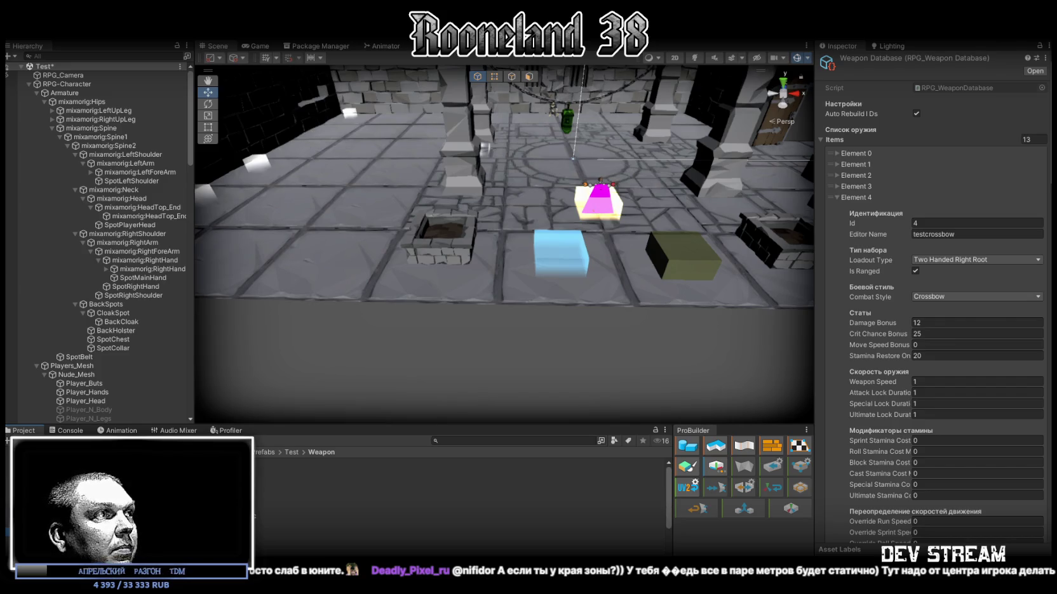
pyautogui.moveTo(456, 172); pyautogui.dragTo(673, 198)
pyautogui.scroll(8, 674, 197)
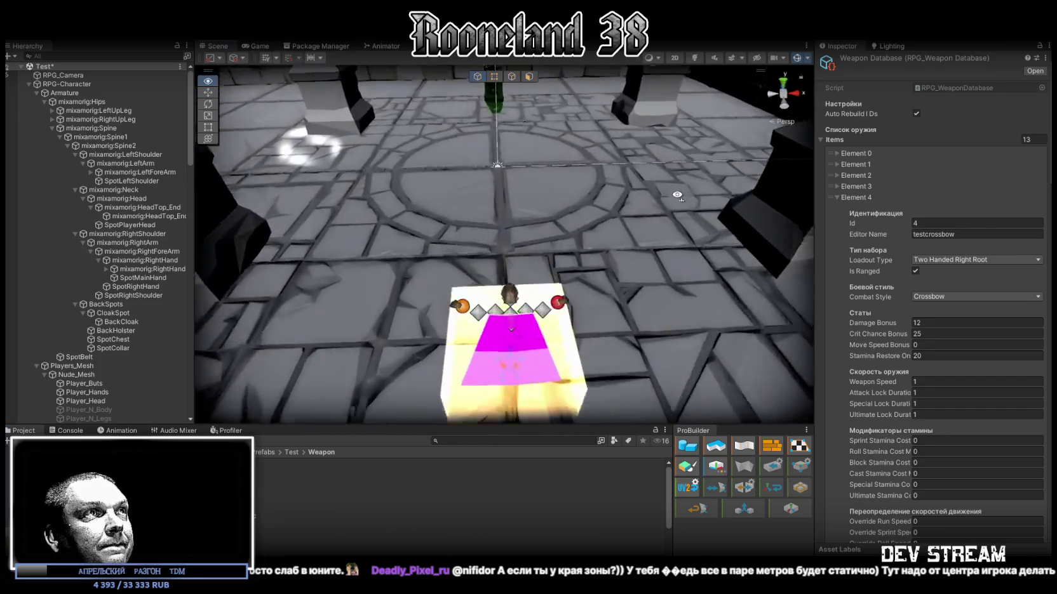
pyautogui.moveTo(675, 192); pyautogui.dragTo(678, 198)
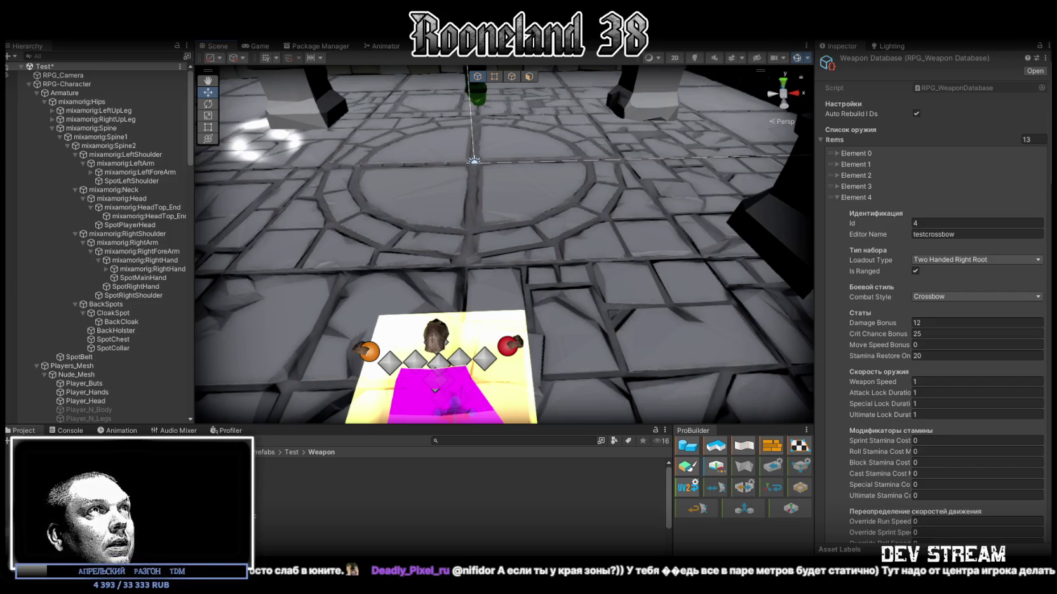
pyautogui.scroll(-5, 108, 339)
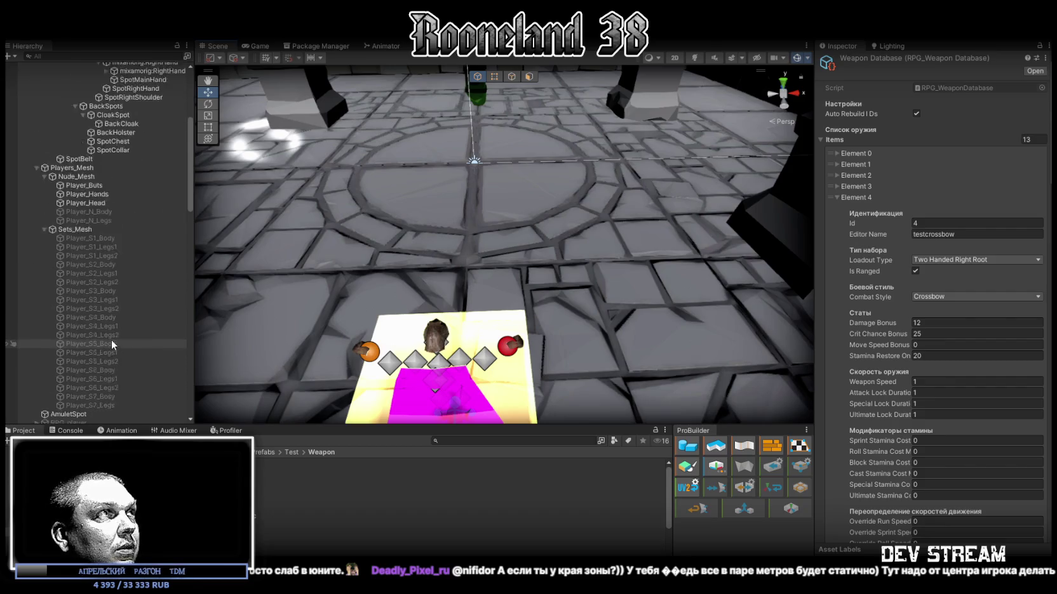
pyautogui.scroll(-3, 112, 340)
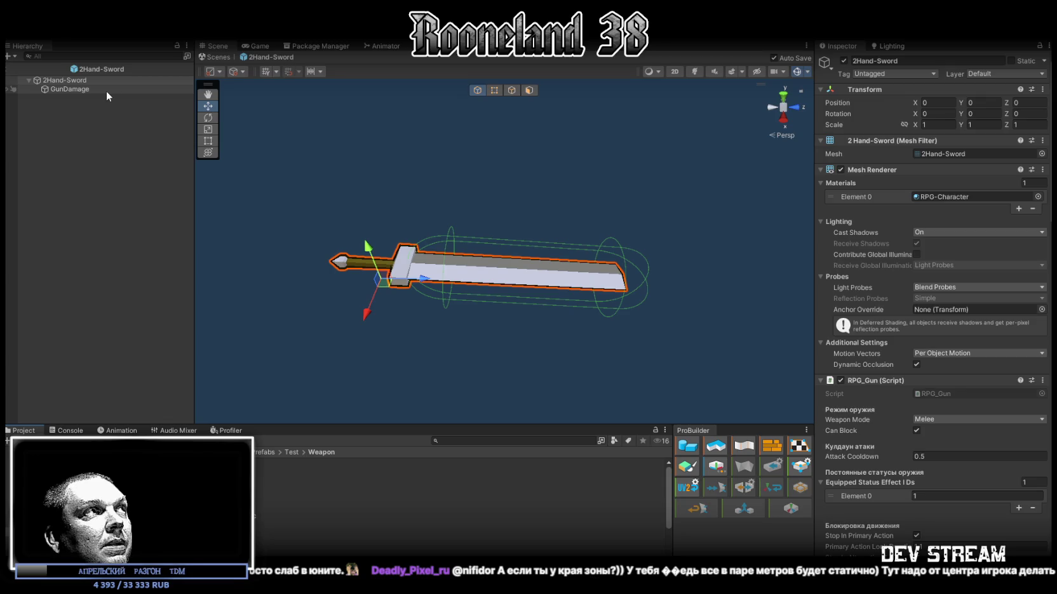
# Step: Inspect the GunDamage hitbox collider and the 2Hand-Sword root's components in the prefab
pyautogui.click(87, 90)
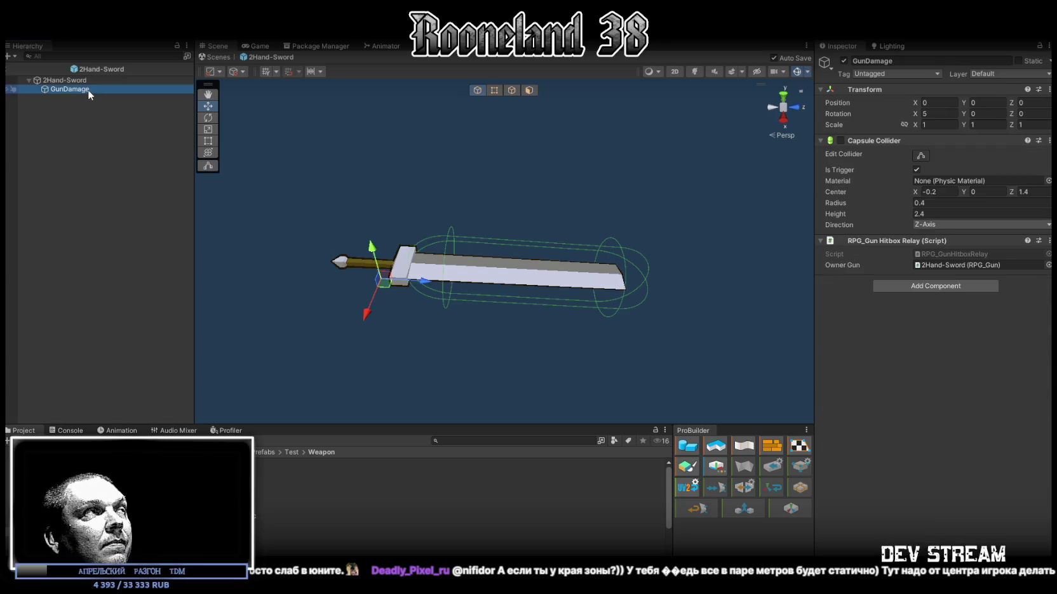
pyautogui.click(84, 81)
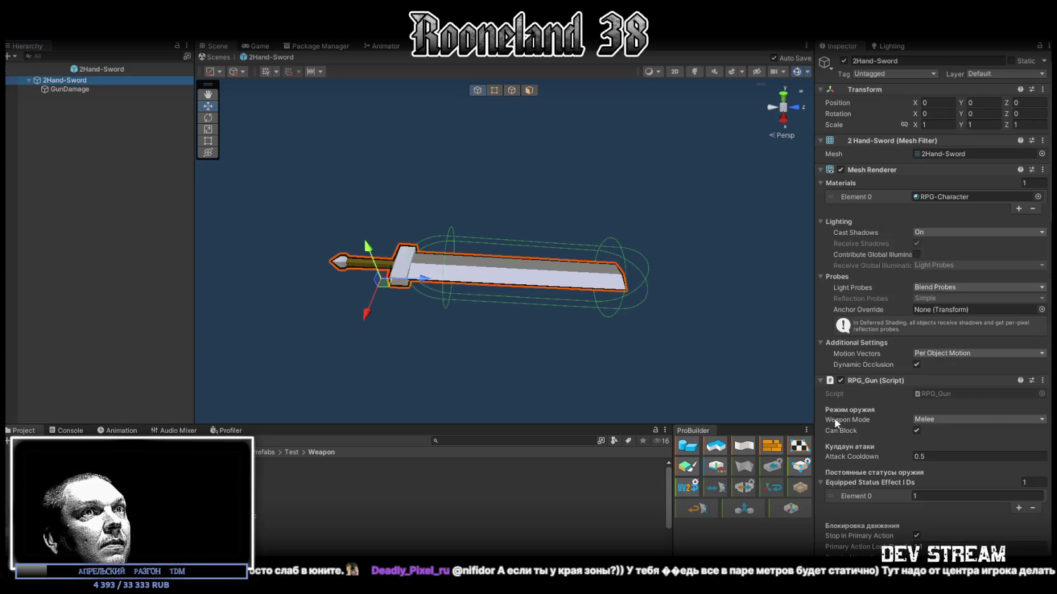
pyautogui.scroll(-15, 836, 423)
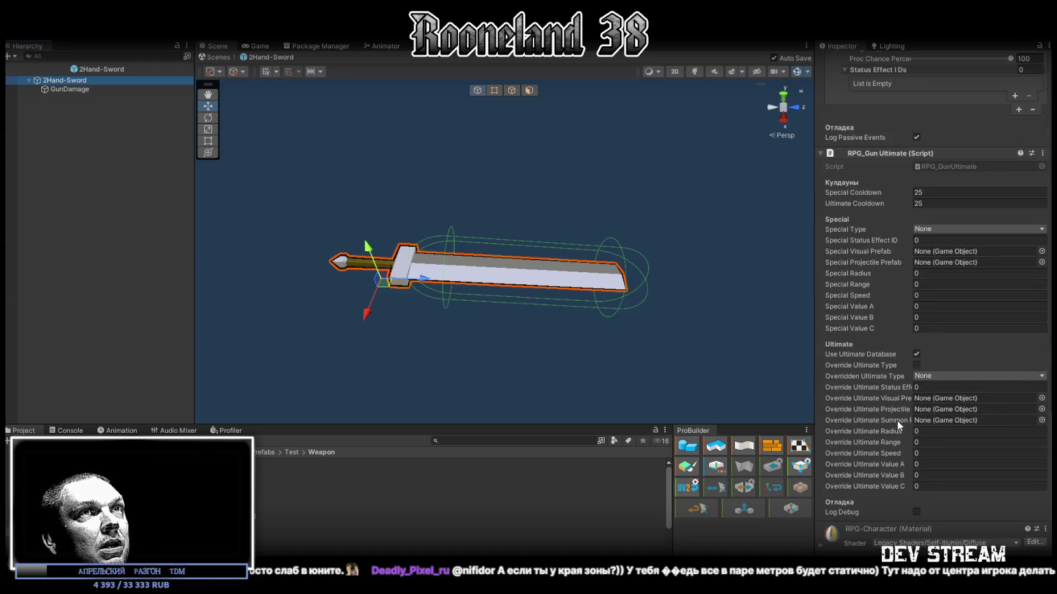
pyautogui.scroll(15, 896, 419)
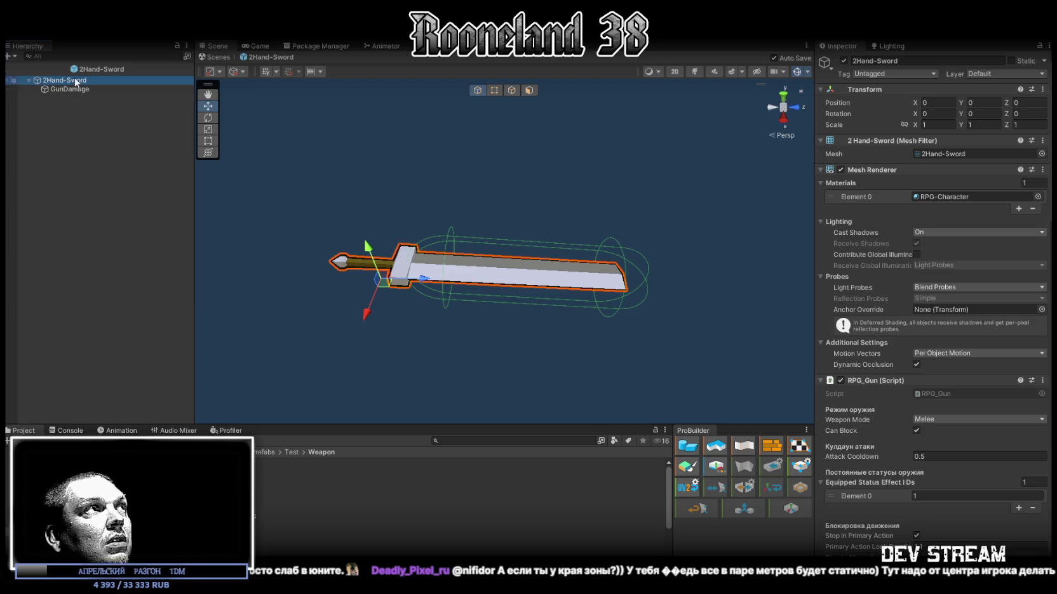
pyautogui.click(64, 105)
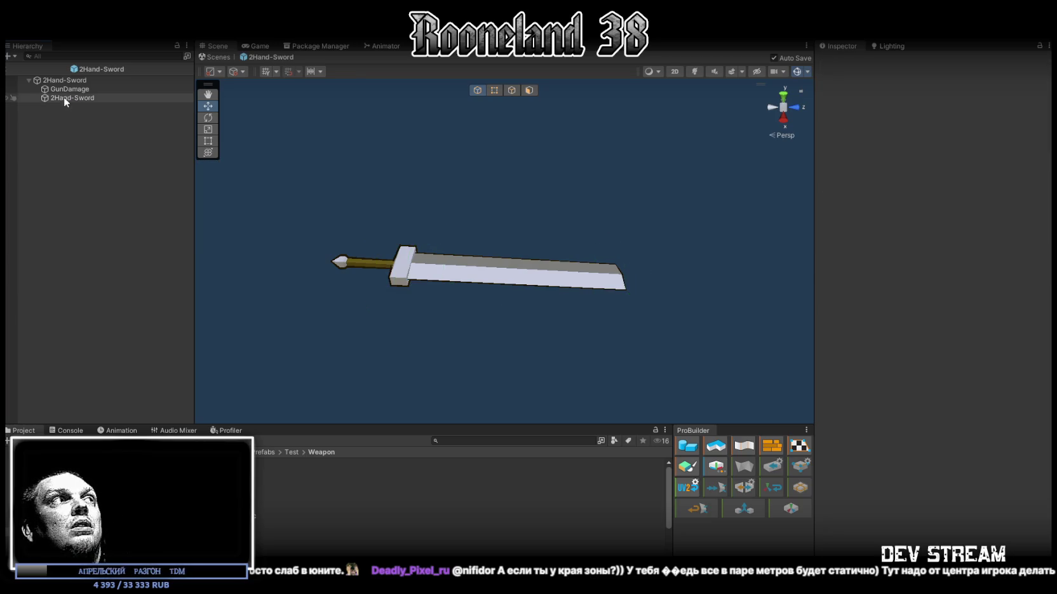
# Step: Remove the Mesh Filter and Mesh Renderer components from the 2Hand-Sword root
pyautogui.click(64, 97)
pyautogui.click(65, 82)
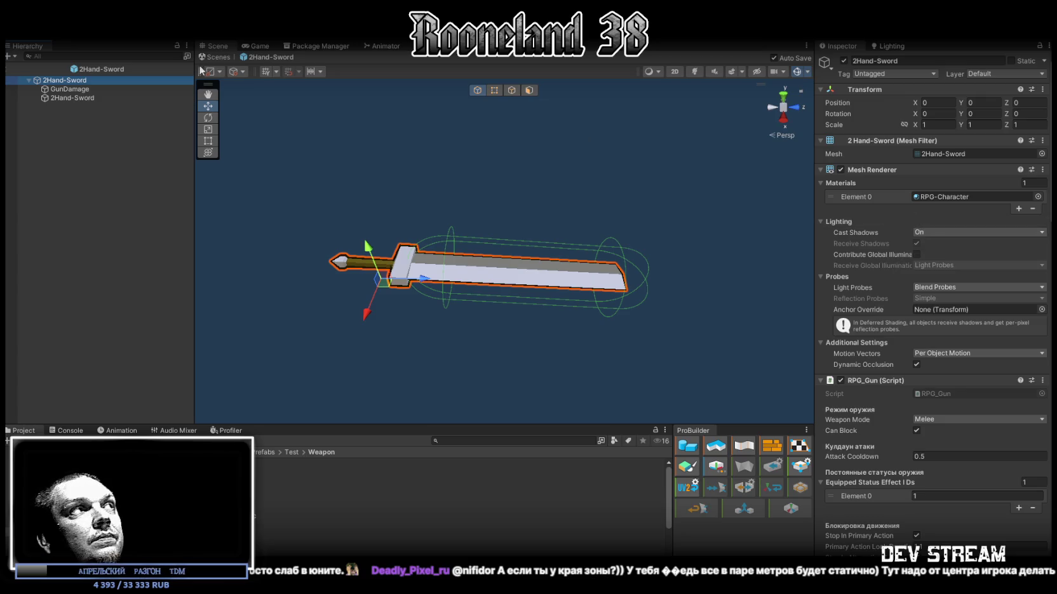
pyautogui.click(70, 85)
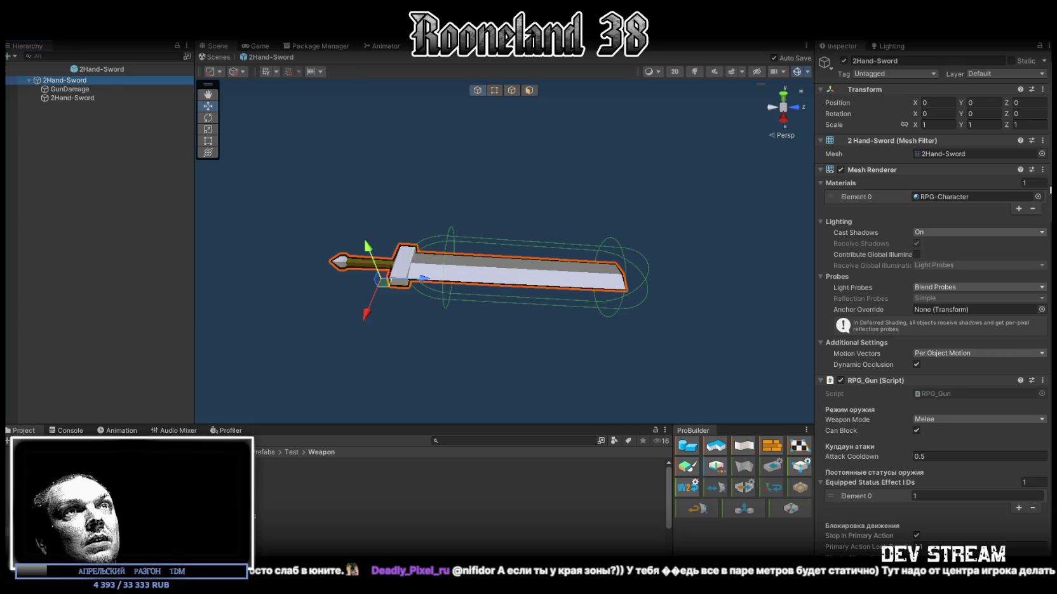
pyautogui.click(1043, 141)
pyautogui.click(951, 170)
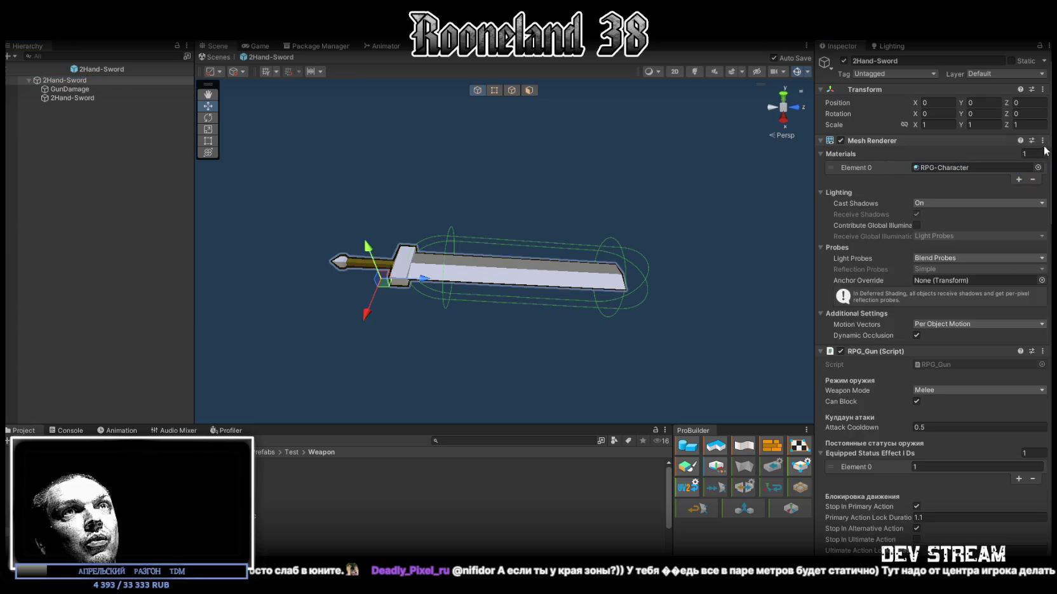
pyautogui.click(1042, 141)
pyautogui.click(998, 169)
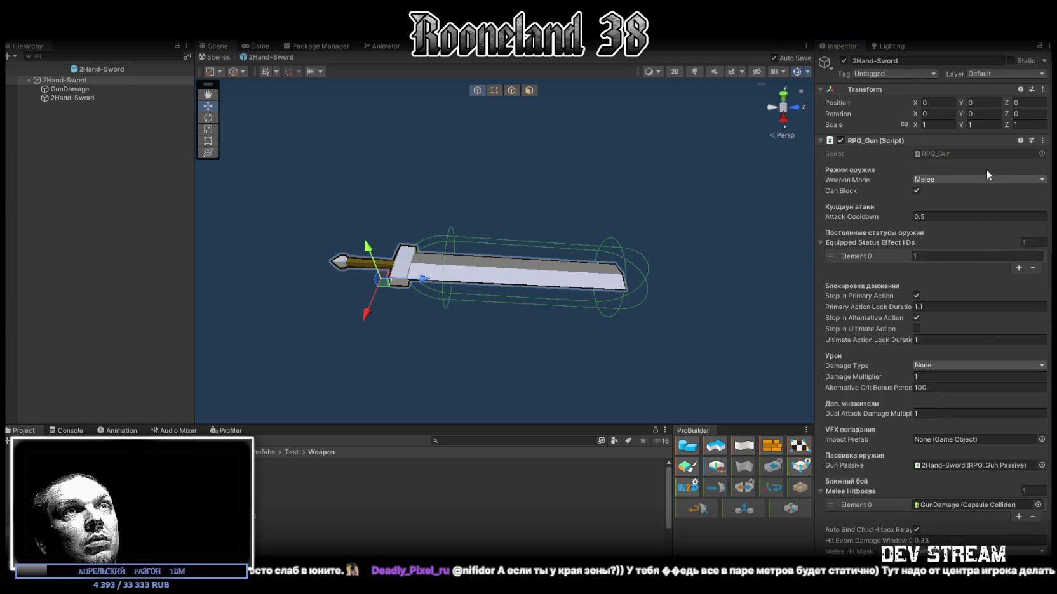
# Step: Check the child sword mesh, GunDamage and root, then exit prefab mode to the main scene
pyautogui.scroll(-3, 891, 248)
pyautogui.scroll(3, 891, 244)
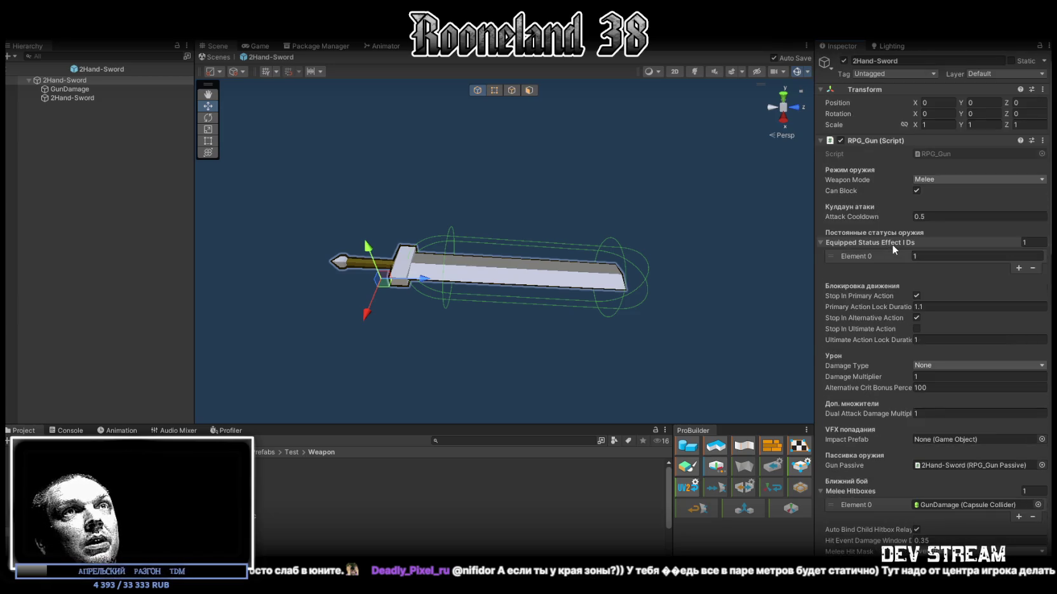
pyautogui.click(69, 97)
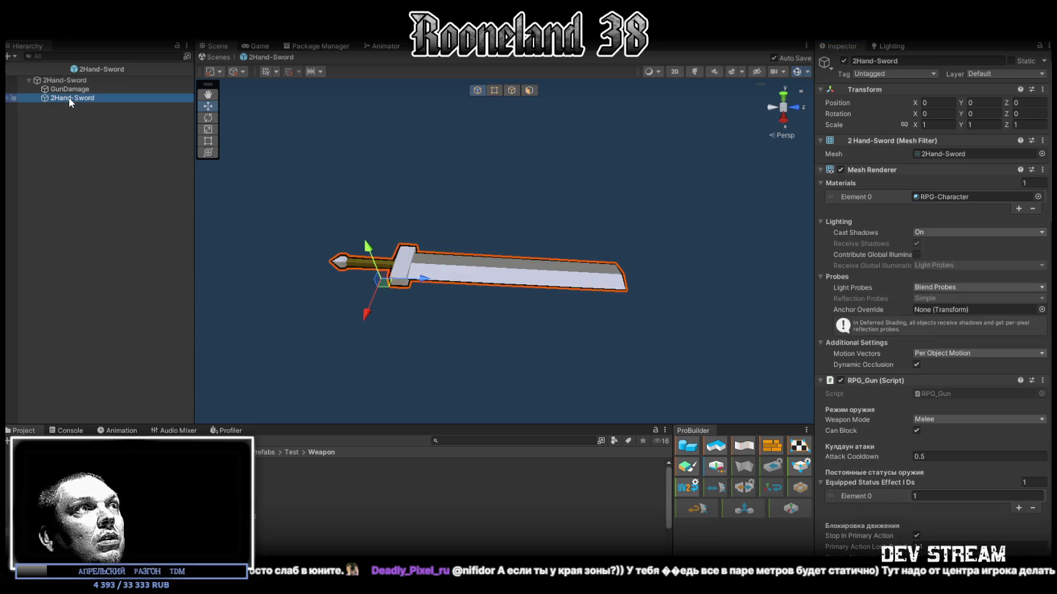
pyautogui.click(66, 89)
pyautogui.click(64, 80)
pyautogui.click(66, 98)
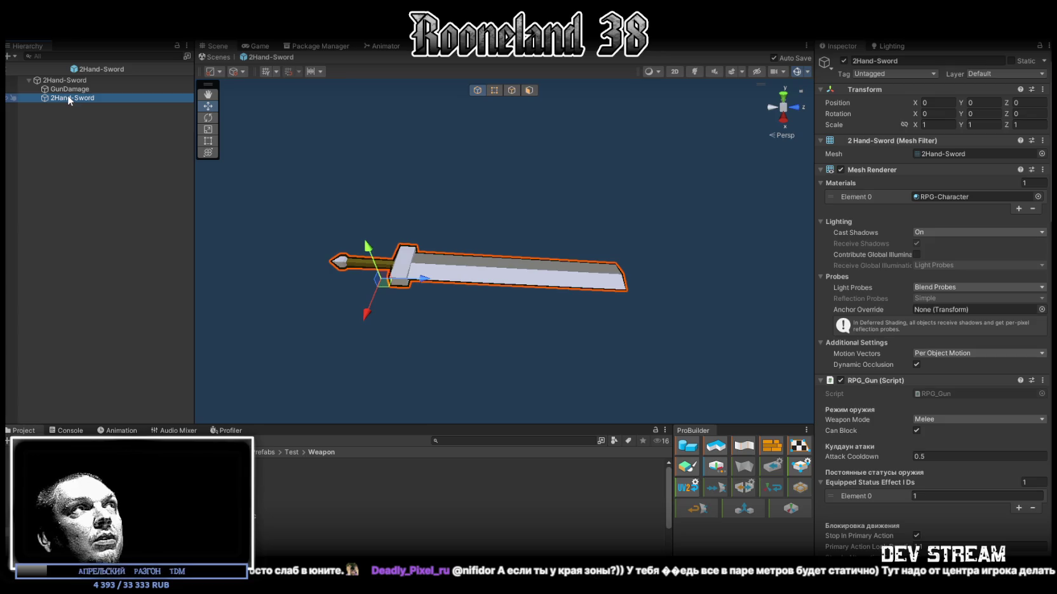
pyautogui.click(219, 57)
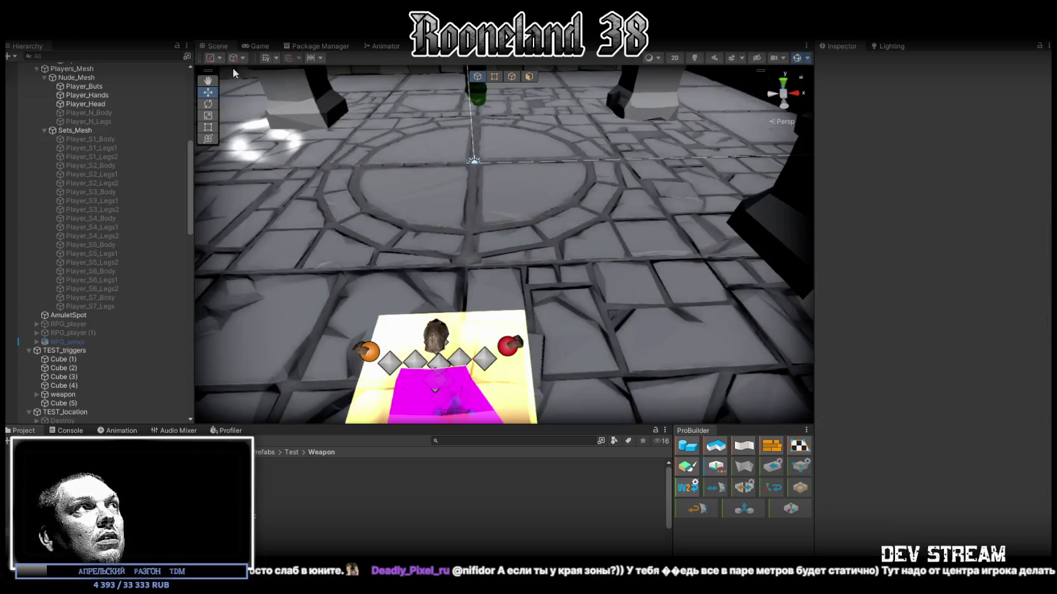
# Step: Reopen the 2Hand-Sword prefab from the Project window and select its child sword mesh
pyautogui.click(266, 50)
pyautogui.click(217, 46)
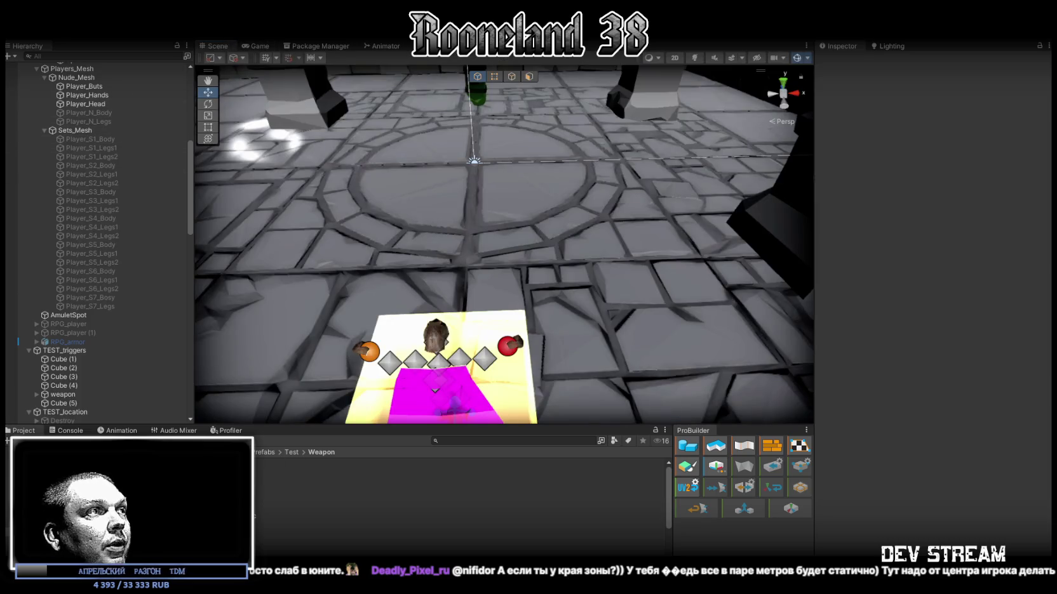
pyautogui.click(318, 525)
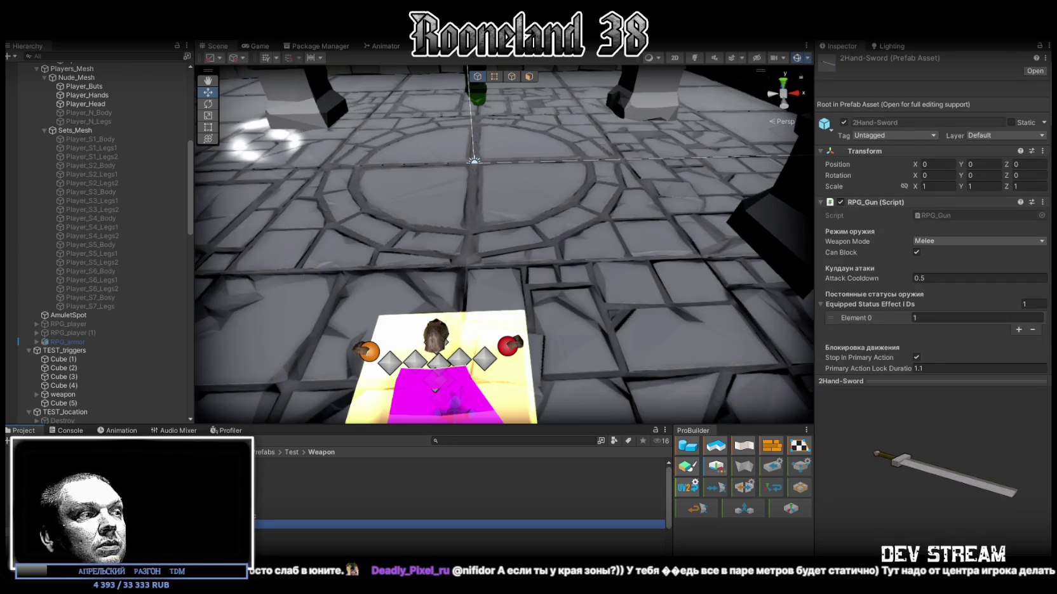
pyautogui.doubleClick(318, 525)
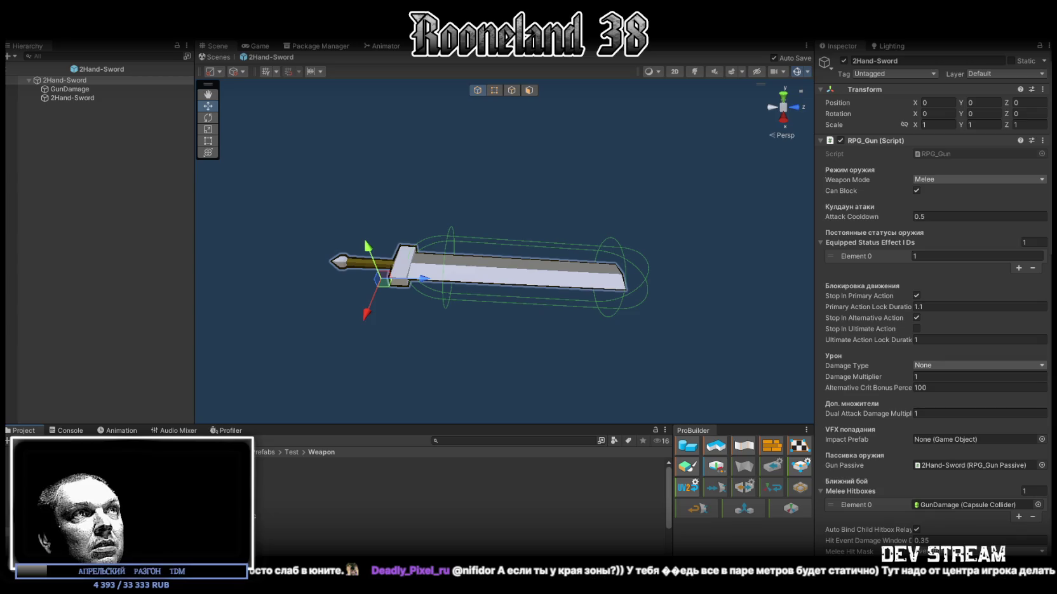
pyautogui.scroll(-5, 921, 210)
pyautogui.scroll(5, 947, 208)
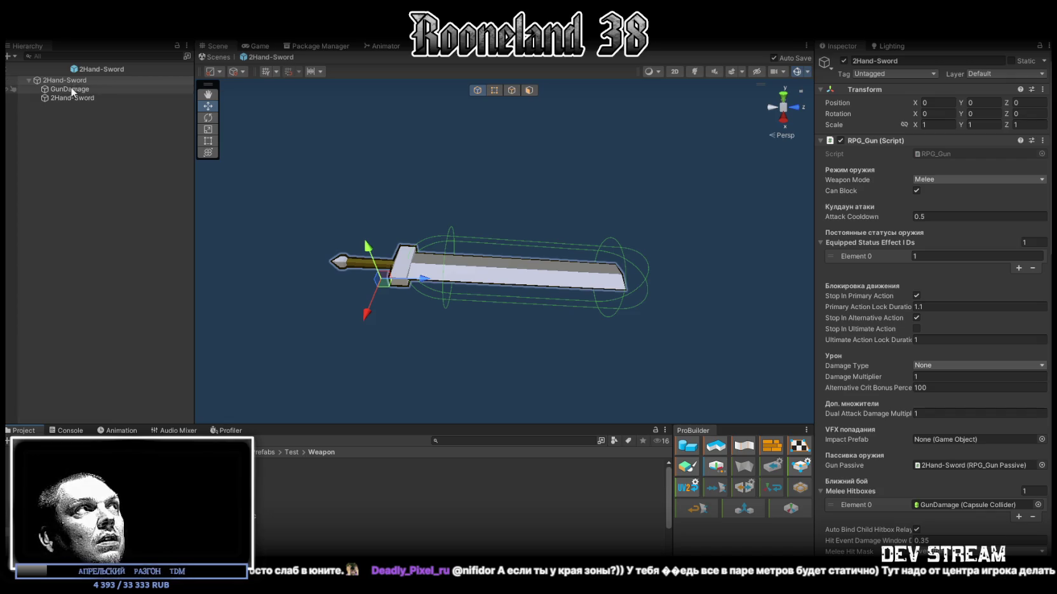
pyautogui.click(83, 98)
# Step: Rename the child sword object to 2Hand_Sword_mesh
pyautogui.press('F2')
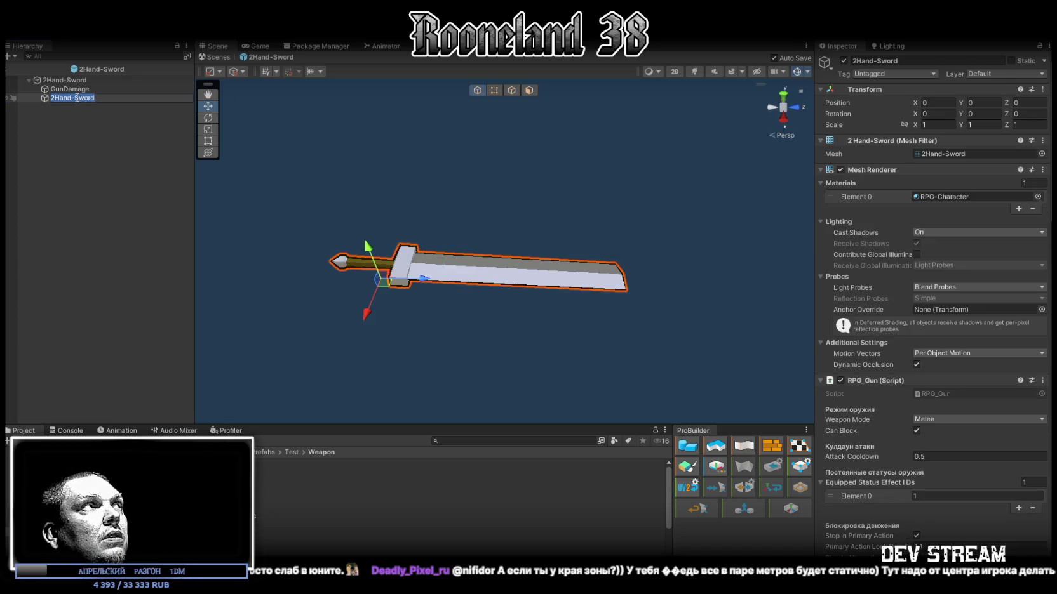
pyautogui.click(110, 97)
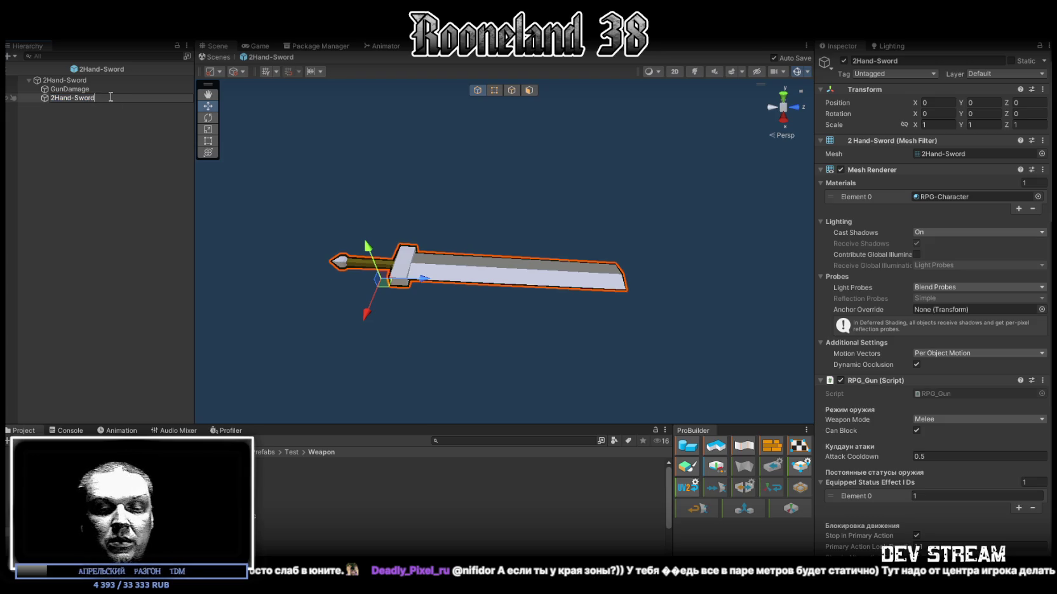
pyautogui.write('_mesh')
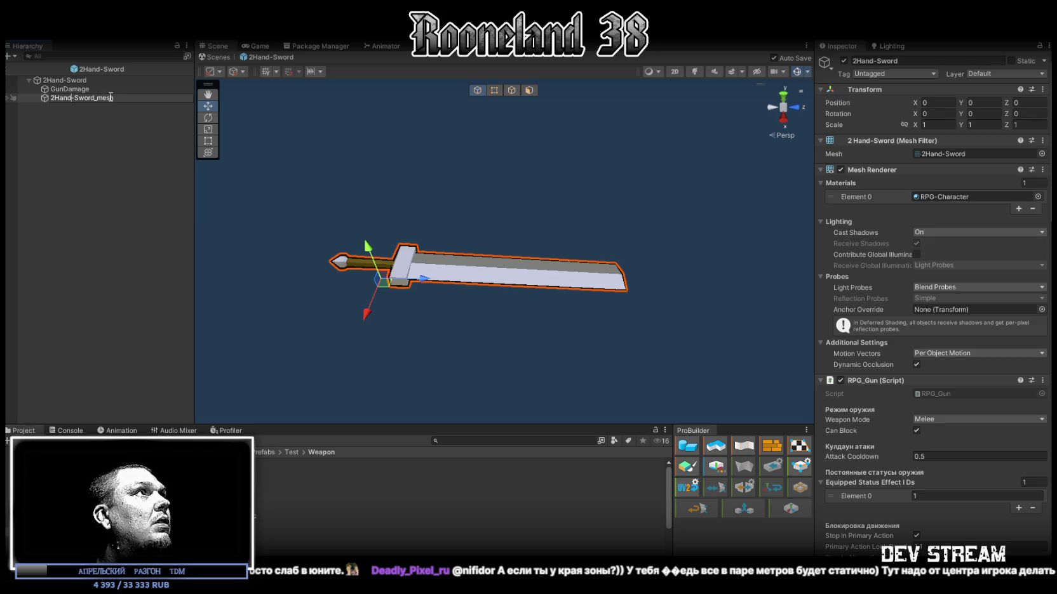
pyautogui.press('Delete')
pyautogui.write('_')
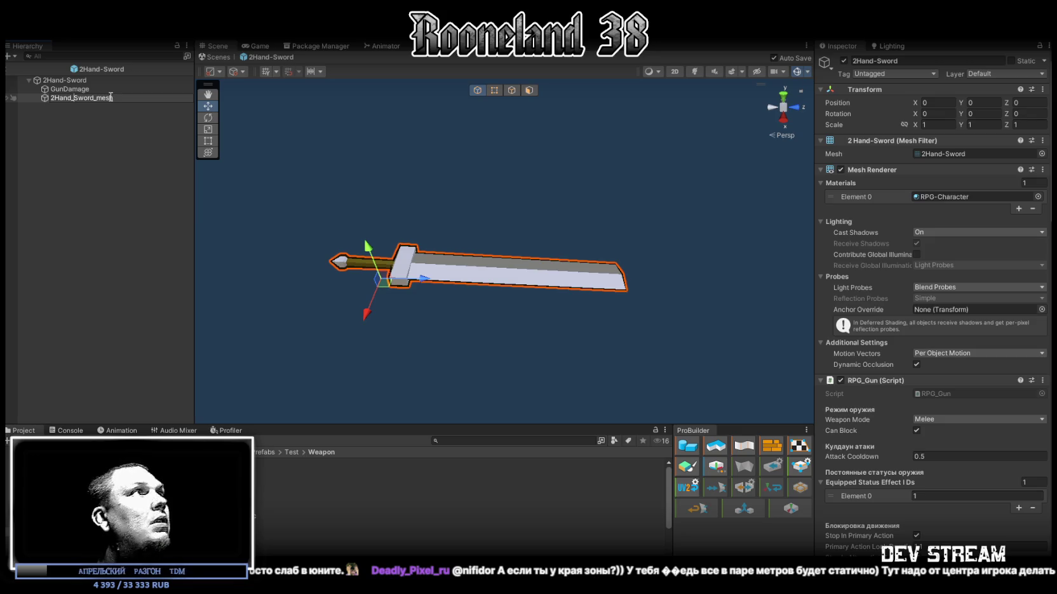
pyautogui.press('Return')
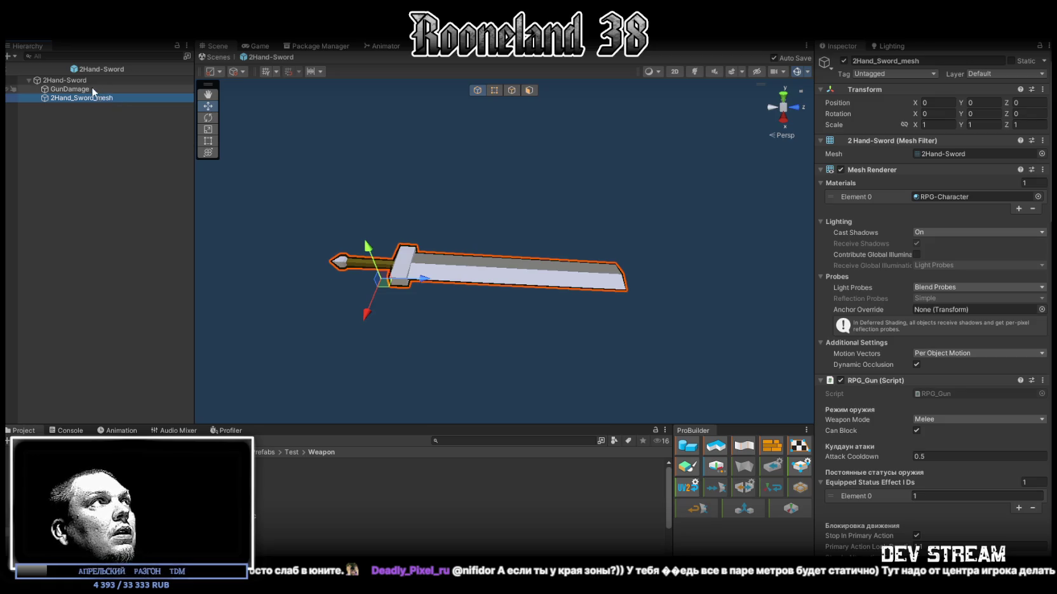
# Step: Review GunDamage, the renamed mesh and the root's RPG_Gun settings in the Inspector
pyautogui.scroll(-4, 950, 237)
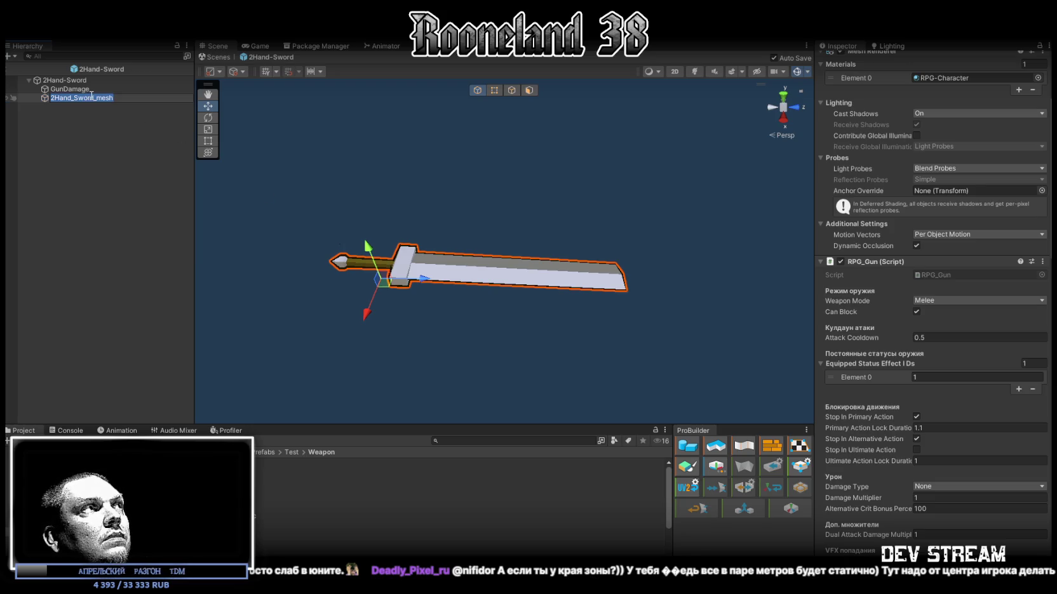
pyautogui.press('Up')
pyautogui.click(80, 99)
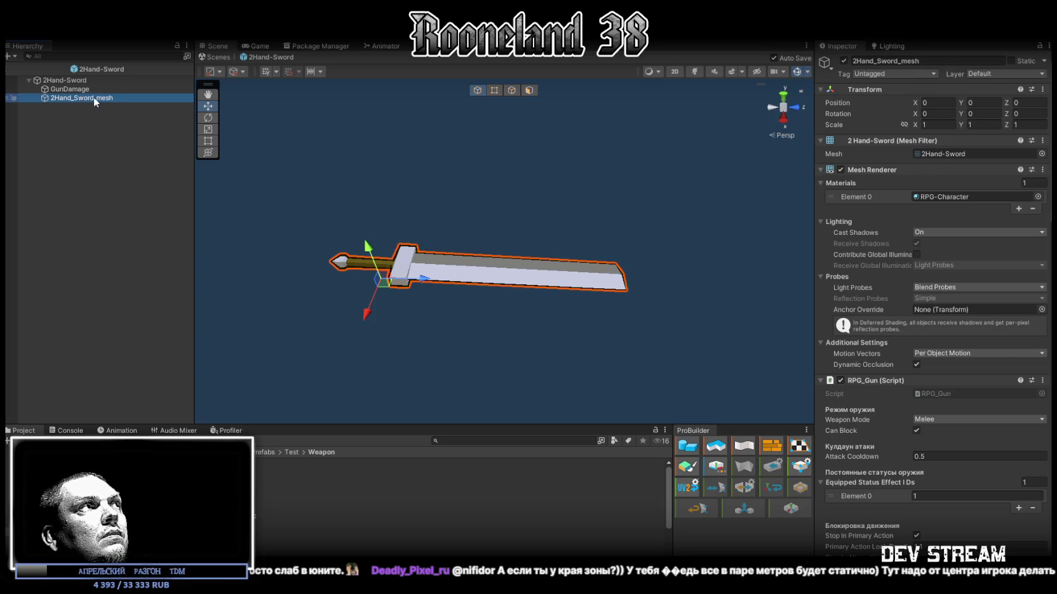
pyautogui.press('Up')
pyautogui.press('Down')
pyautogui.click(79, 85)
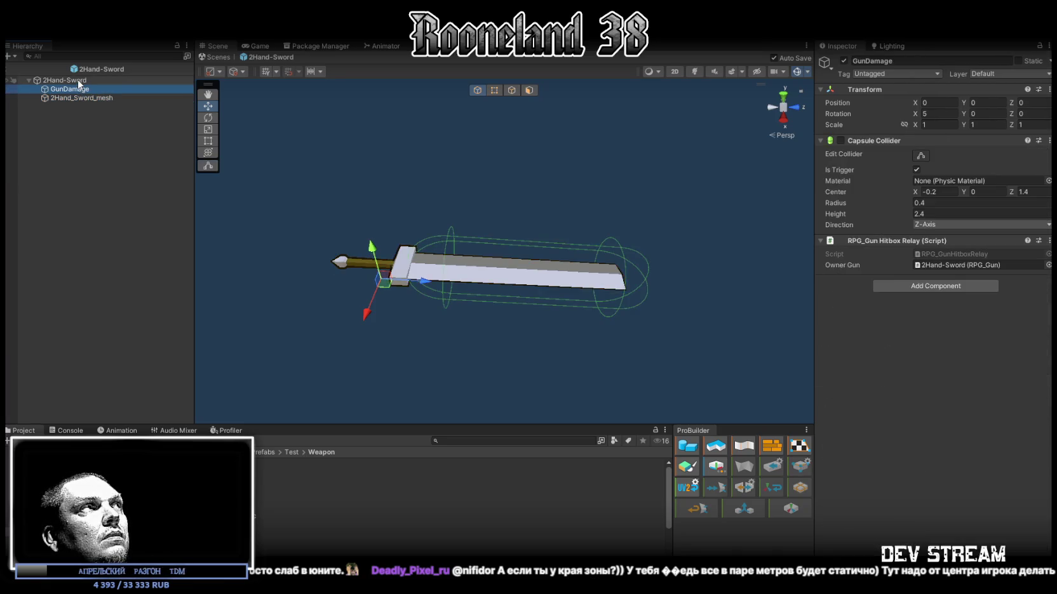
pyautogui.click(78, 79)
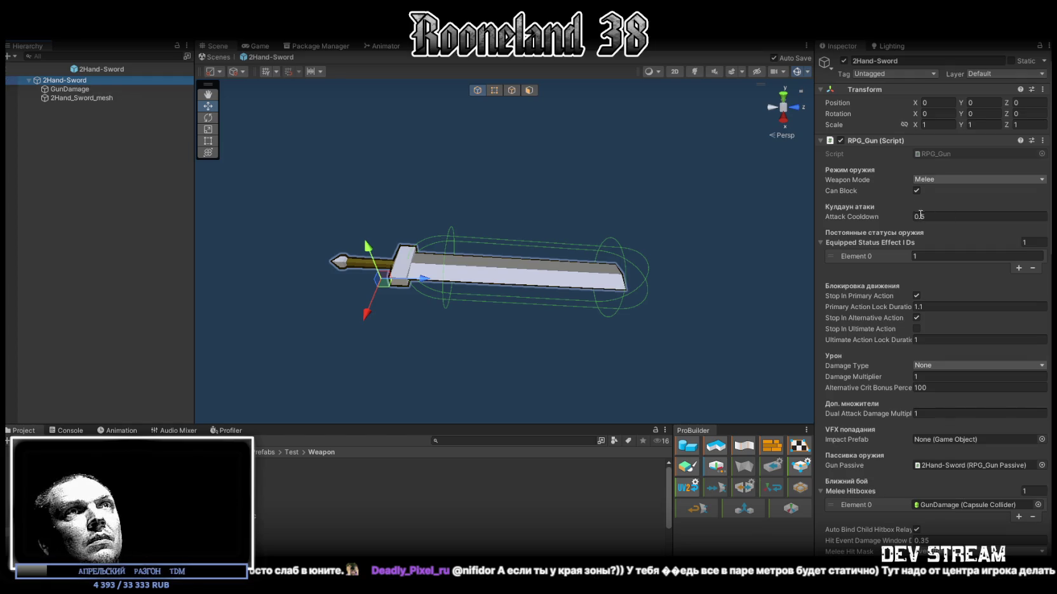
pyautogui.scroll(-10, 923, 189)
pyautogui.scroll(-3, 922, 189)
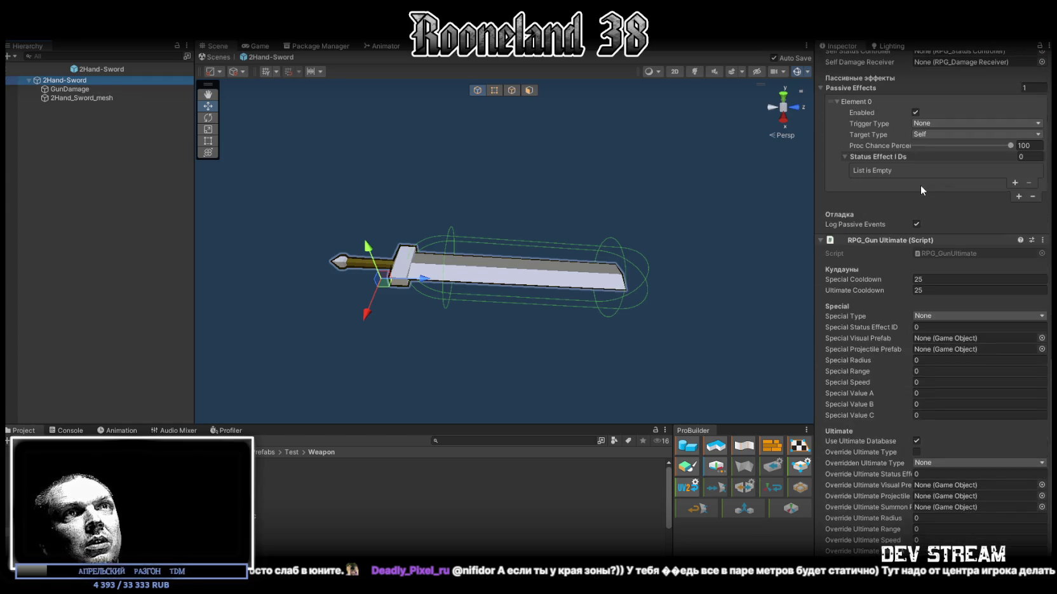
pyautogui.scroll(12, 921, 184)
pyautogui.scroll(5, 920, 180)
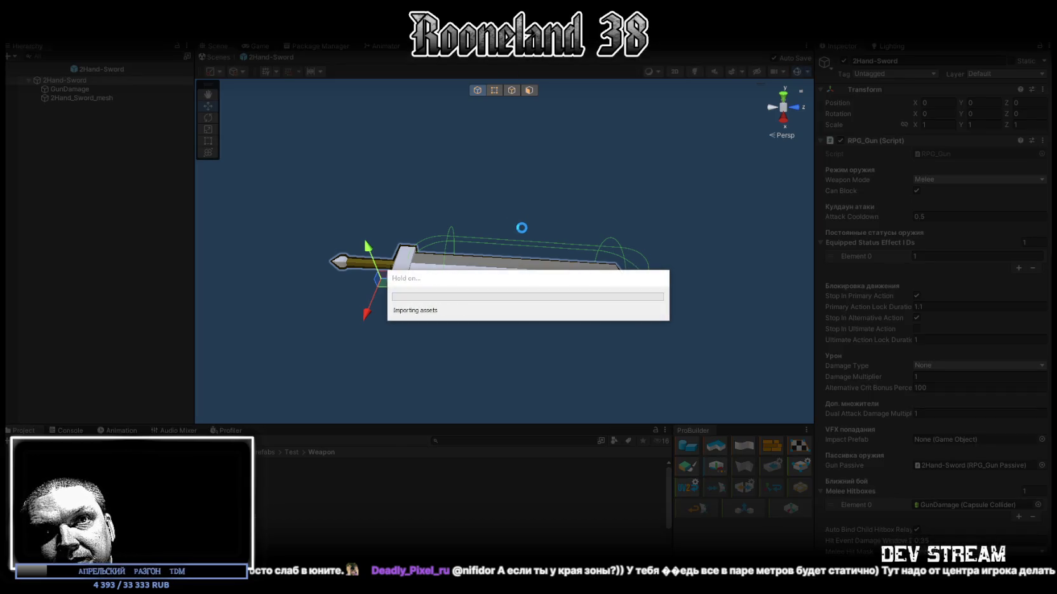
# Step: Walk the frog knight left and forward, then swing the two-handed sword
pyautogui.press('a')
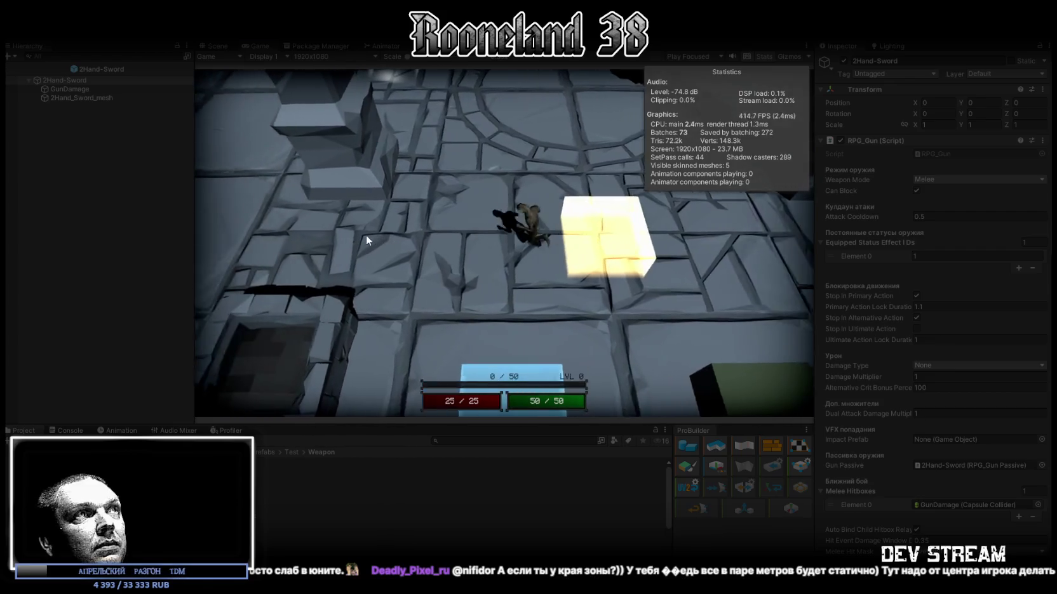
pyautogui.press('a')
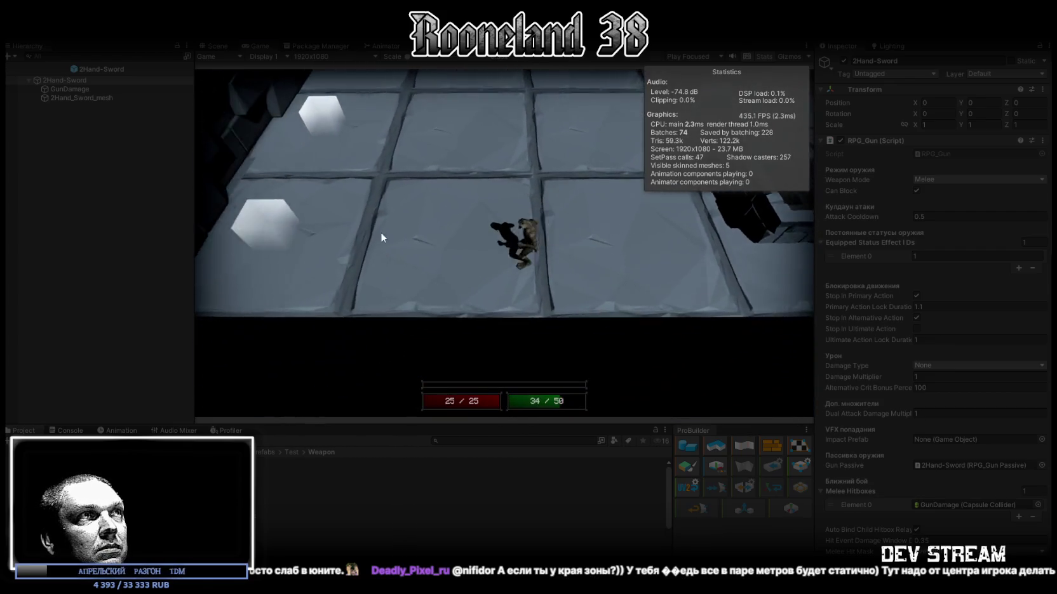
pyautogui.press('w')
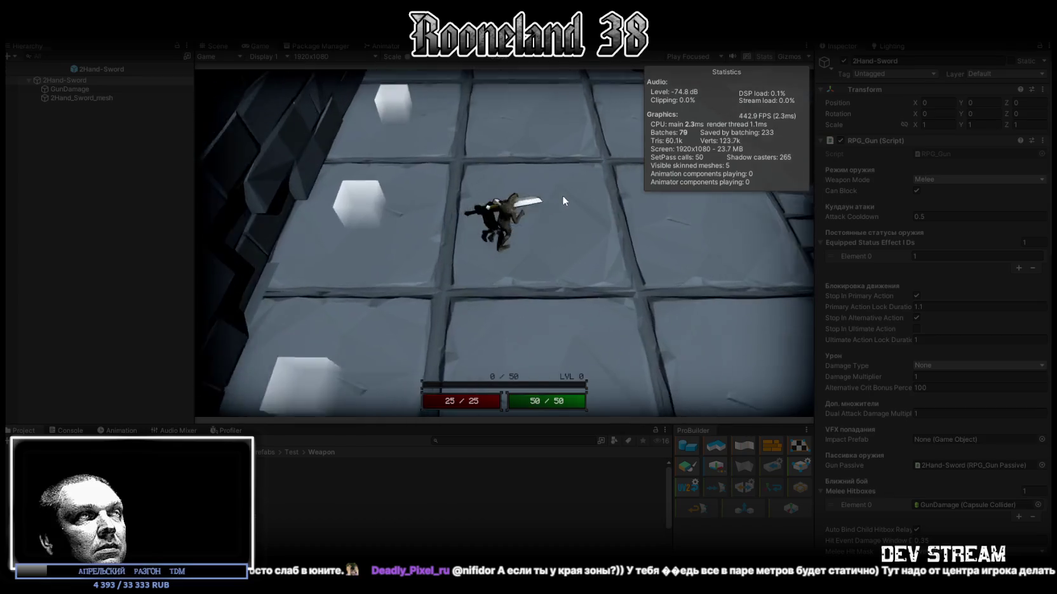
pyautogui.click(518, 165)
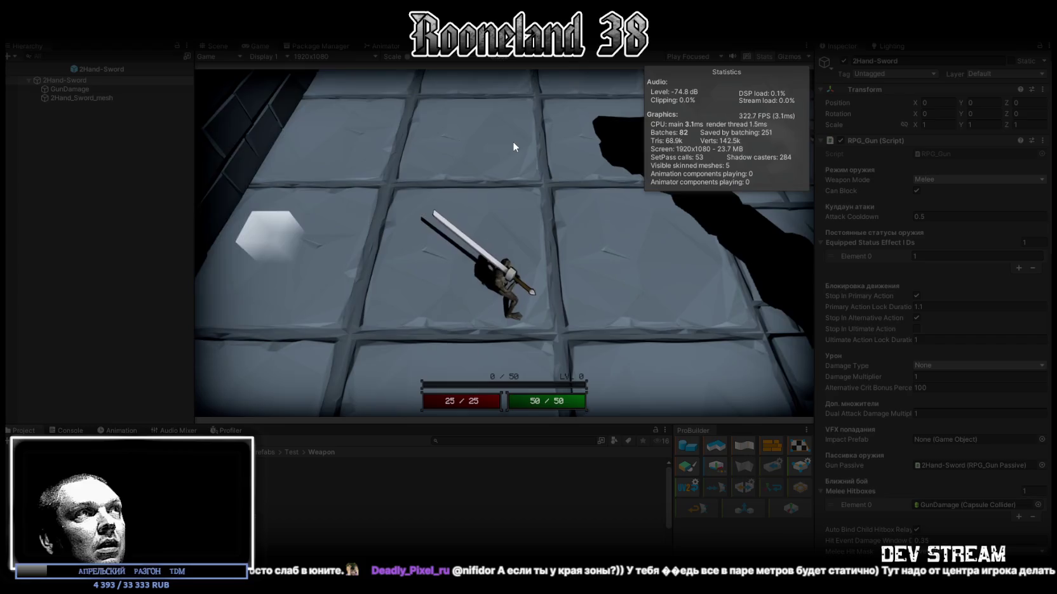
# Step: Back in the Scene view, frame the swordsman and select the held sword mesh
pyautogui.click(218, 45)
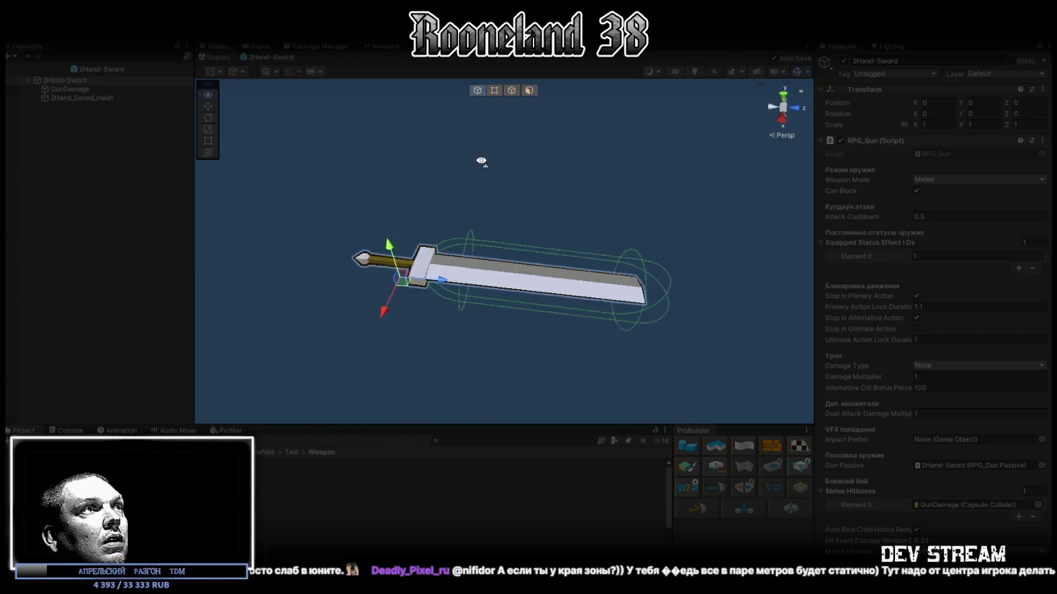
pyautogui.click(260, 44)
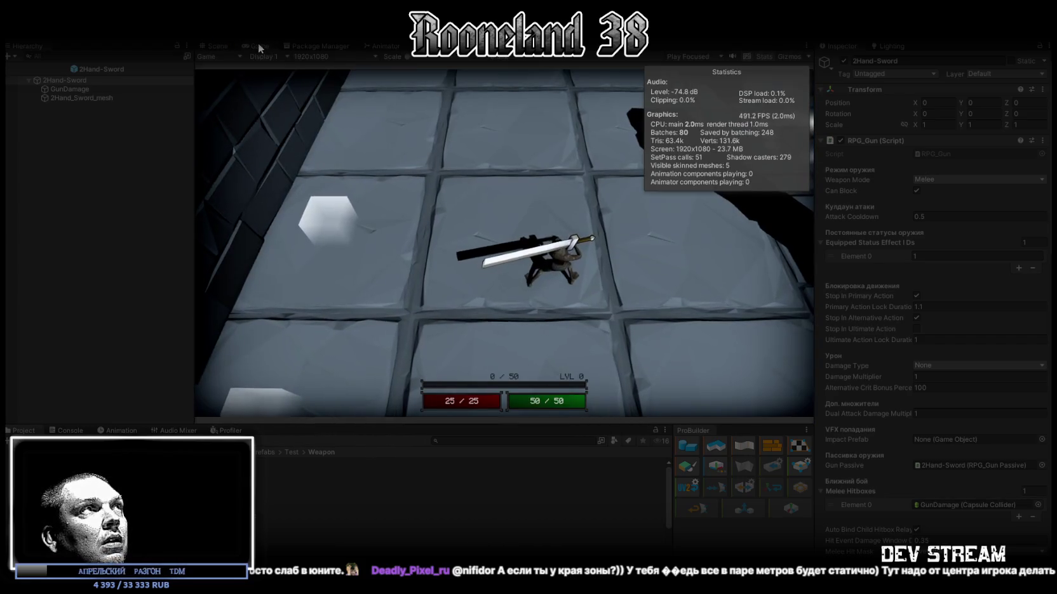
pyautogui.click(226, 45)
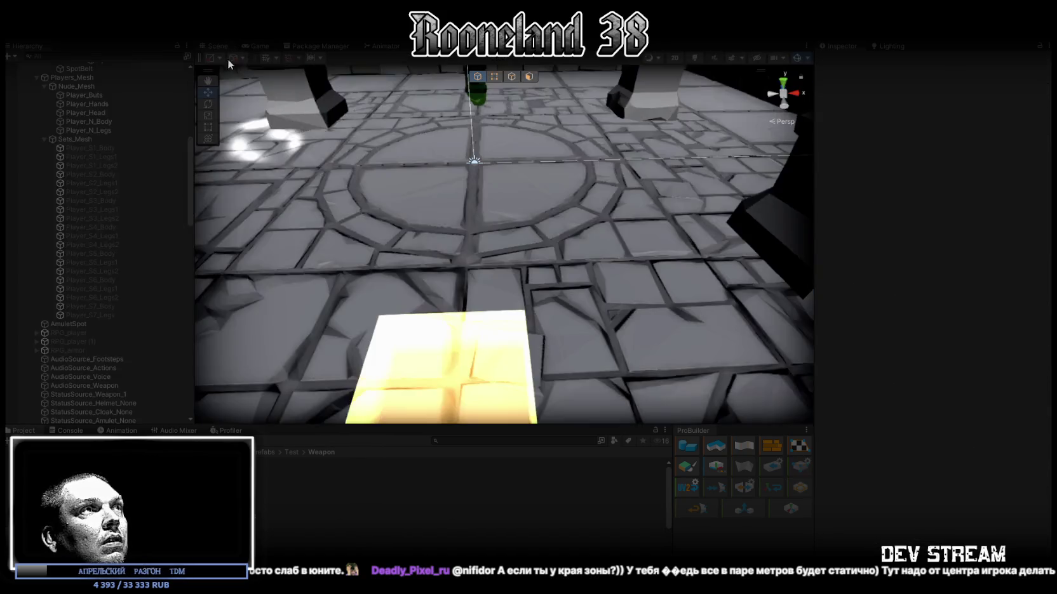
pyautogui.press('f')
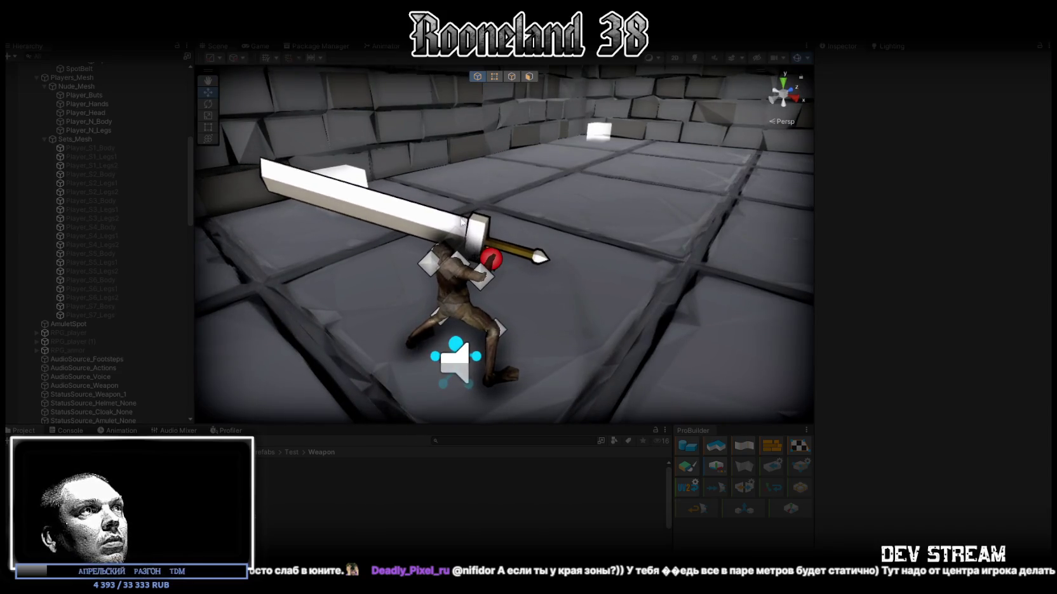
pyautogui.click(479, 228)
pyautogui.moveTo(479, 229)
pyautogui.mouseDown()
pyautogui.moveTo(294, 217)
pyautogui.moveTo(403, 185)
pyautogui.mouseUp()
# Step: Turn off the scene's visual effects and toggle scene lighting off and back on
pyautogui.scroll(5, 402, 186)
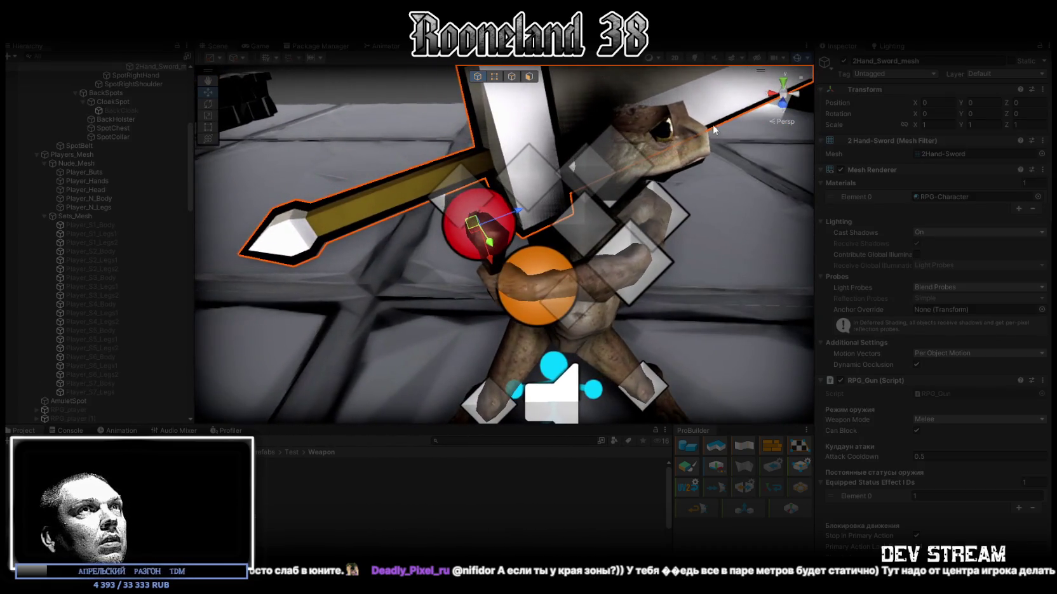
pyautogui.scroll(-5, 589, 201)
pyautogui.scroll(3, 593, 191)
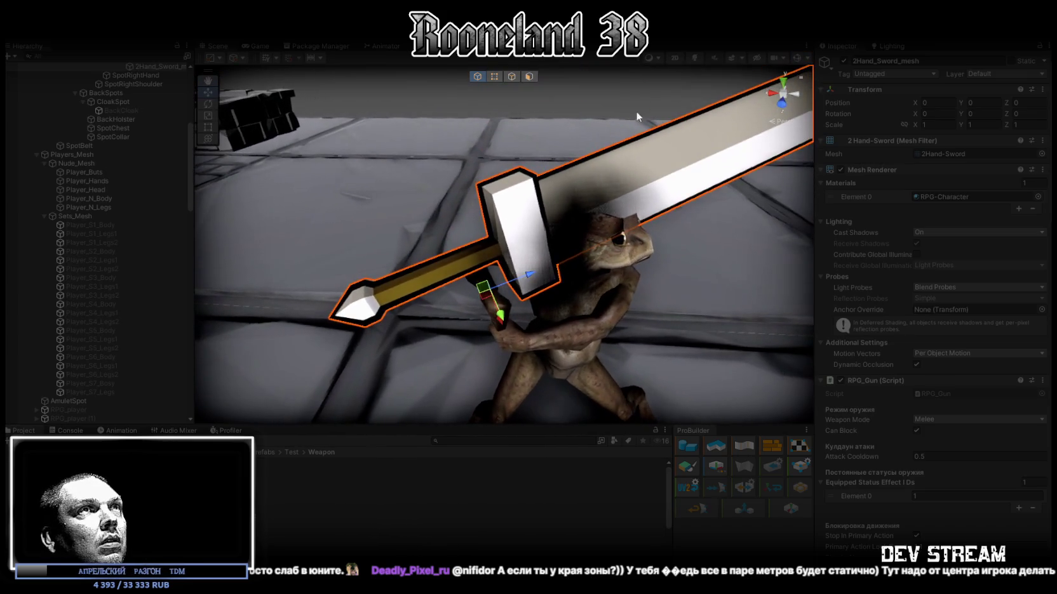
pyautogui.click(730, 56)
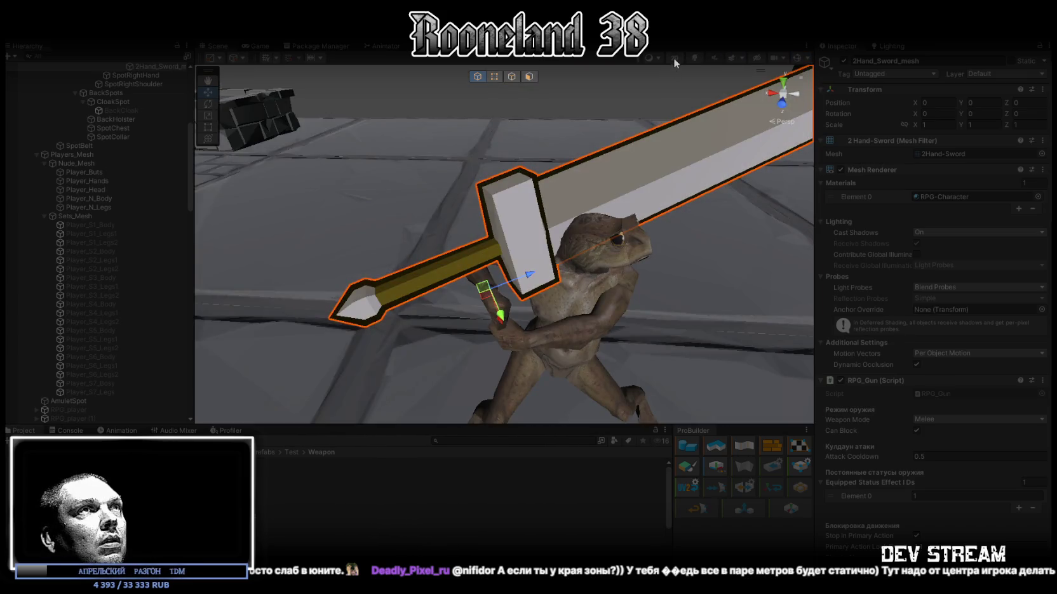
pyautogui.click(696, 58)
pyautogui.click(696, 58)
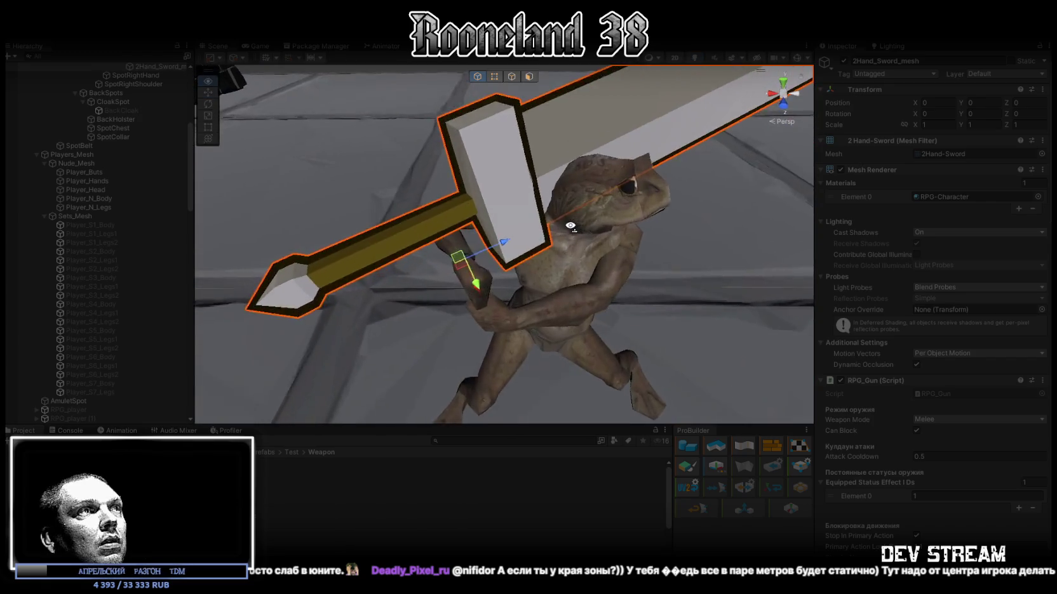
# Step: Rotate the 2Hand_Sword_mesh about Y and set its Z rotation to -90
pyautogui.press('e')
pyautogui.moveTo(492, 222)
pyautogui.mouseDown()
pyautogui.moveTo(414, 218)
pyautogui.moveTo(404, 231)
pyautogui.mouseUp()
pyautogui.moveTo(468, 299); pyautogui.dragTo(588, 282)
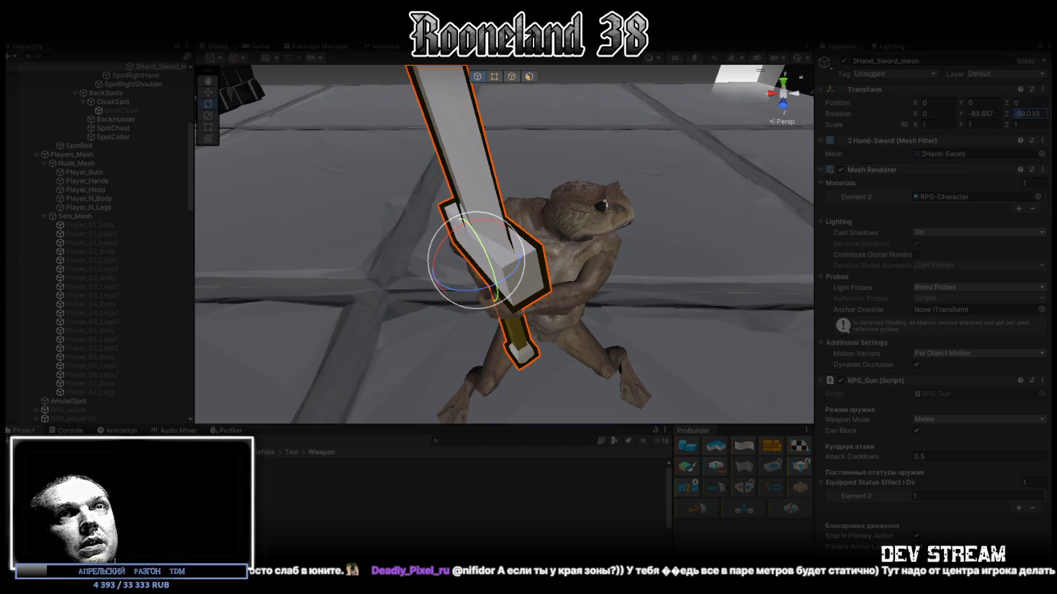
pyautogui.press('Home')
pyautogui.press('Delete')
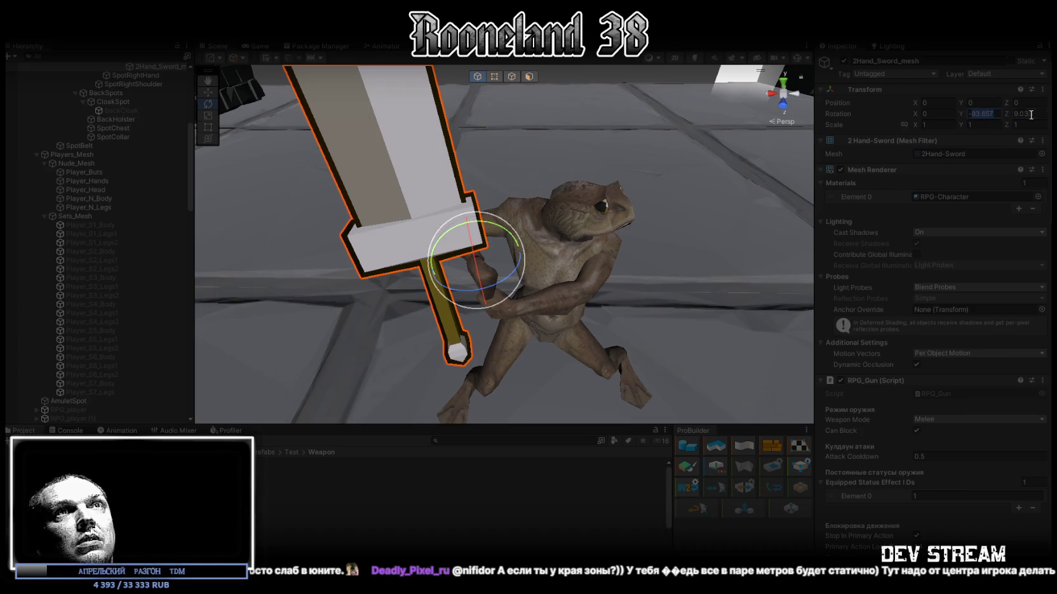
pyautogui.write('-90')
pyautogui.moveTo(745, 165)
pyautogui.mouseDown()
pyautogui.moveTo(543, 169)
pyautogui.moveTo(559, 167)
pyautogui.moveTo(575, 216)
pyautogui.mouseUp()
# Step: Move the sword up into the frog's hand, with Position Y 0.15
pyautogui.press('w')
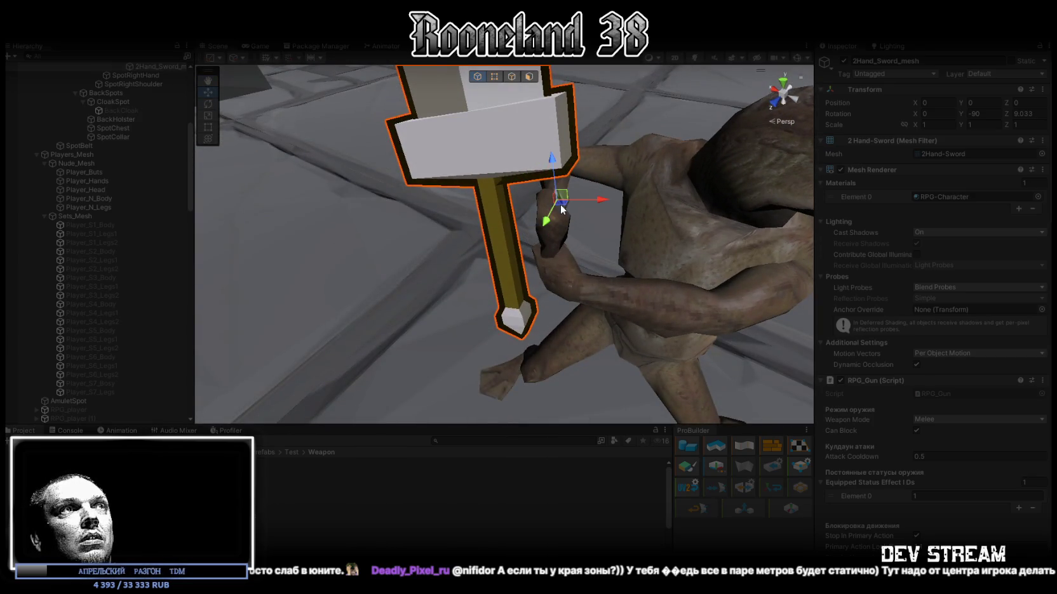
pyautogui.moveTo(562, 208)
pyautogui.mouseDown()
pyautogui.moveTo(652, 241)
pyautogui.moveTo(686, 158)
pyautogui.mouseUp()
pyautogui.scroll(5, 686, 159)
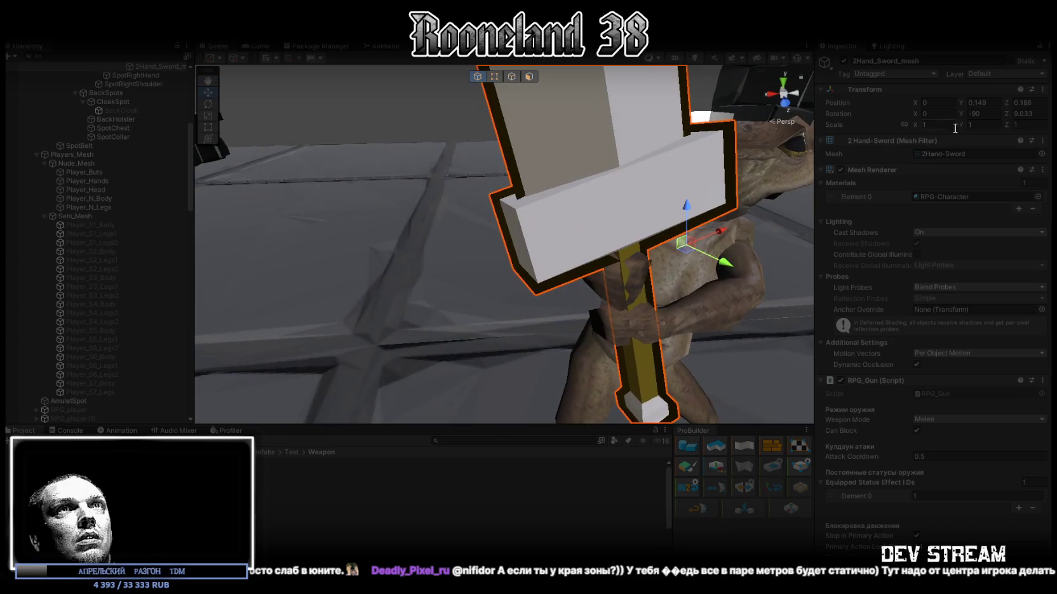
pyautogui.write('0.15')
pyautogui.press('Return')
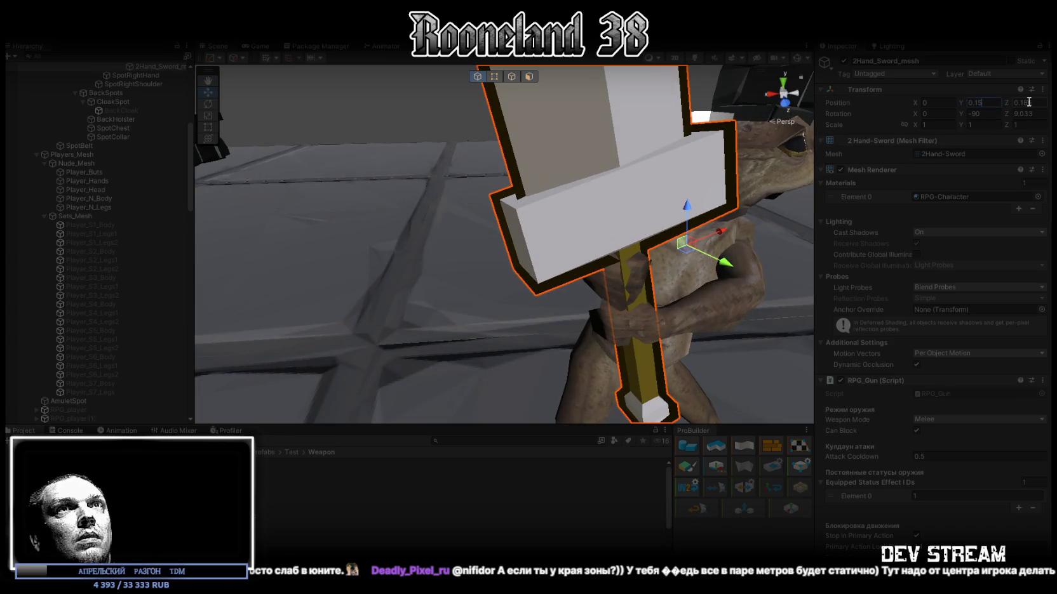
pyautogui.moveTo(704, 185)
pyautogui.mouseDown()
pyautogui.moveTo(720, 183)
pyautogui.moveTo(638, 213)
pyautogui.moveTo(540, 165)
pyautogui.moveTo(575, 183)
pyautogui.mouseUp()
pyautogui.scroll(-5, 720, 183)
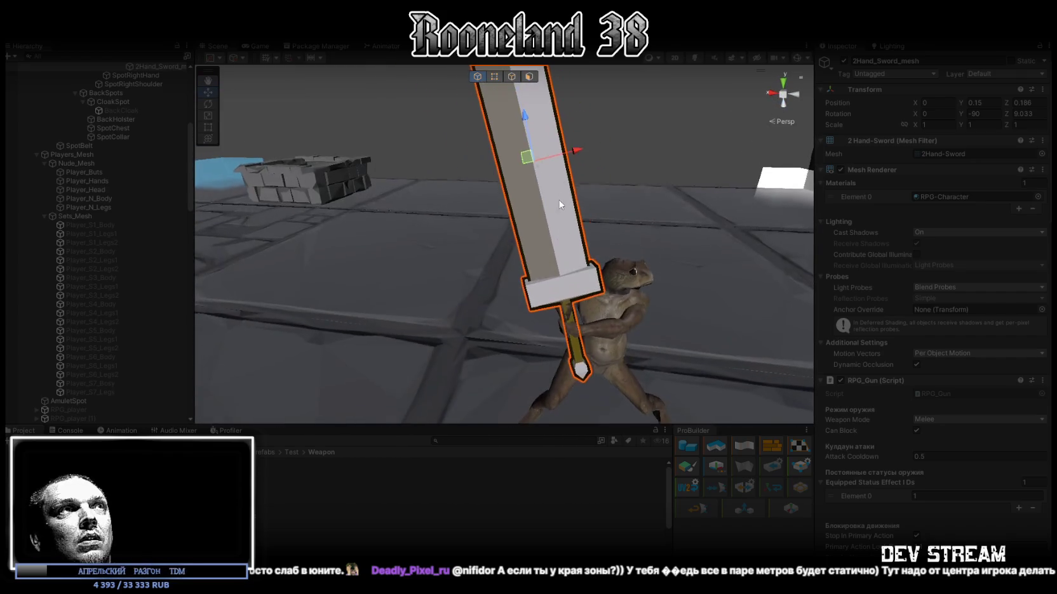
# Step: Tilt the sword about Z and nudge it along Y, then frame the GunDamage hitbox
pyautogui.press('r')
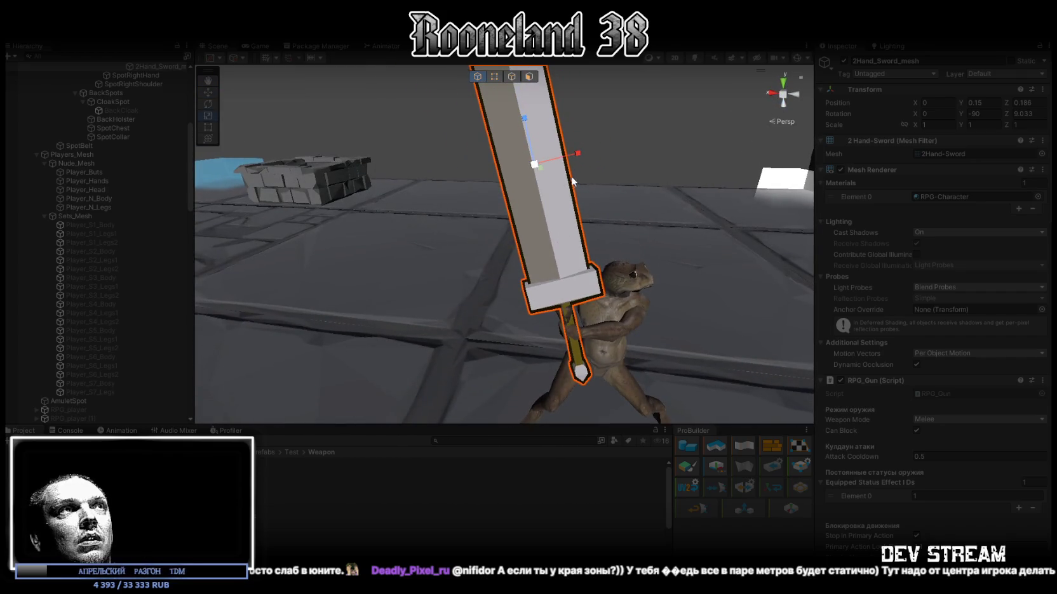
pyautogui.press('e')
pyautogui.scroll(3, 559, 242)
pyautogui.moveTo(575, 245)
pyautogui.mouseDown()
pyautogui.moveTo(551, 261)
pyautogui.moveTo(707, 255)
pyautogui.moveTo(672, 261)
pyautogui.moveTo(595, 180)
pyautogui.moveTo(502, 146)
pyautogui.moveTo(449, 166)
pyautogui.moveTo(648, 209)
pyautogui.moveTo(580, 203)
pyautogui.mouseUp()
pyautogui.press('w')
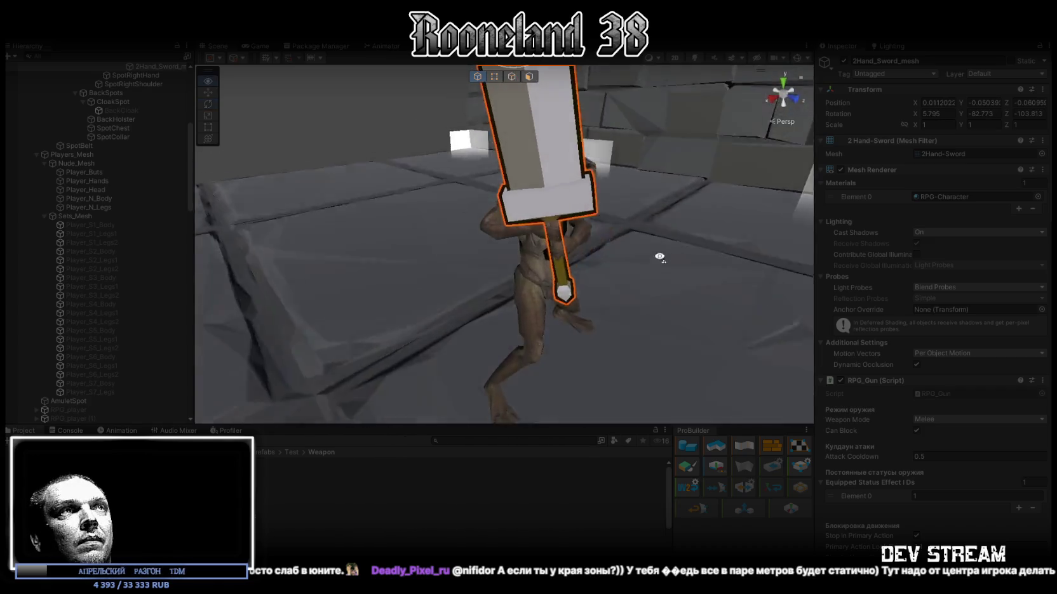
pyautogui.press('f')
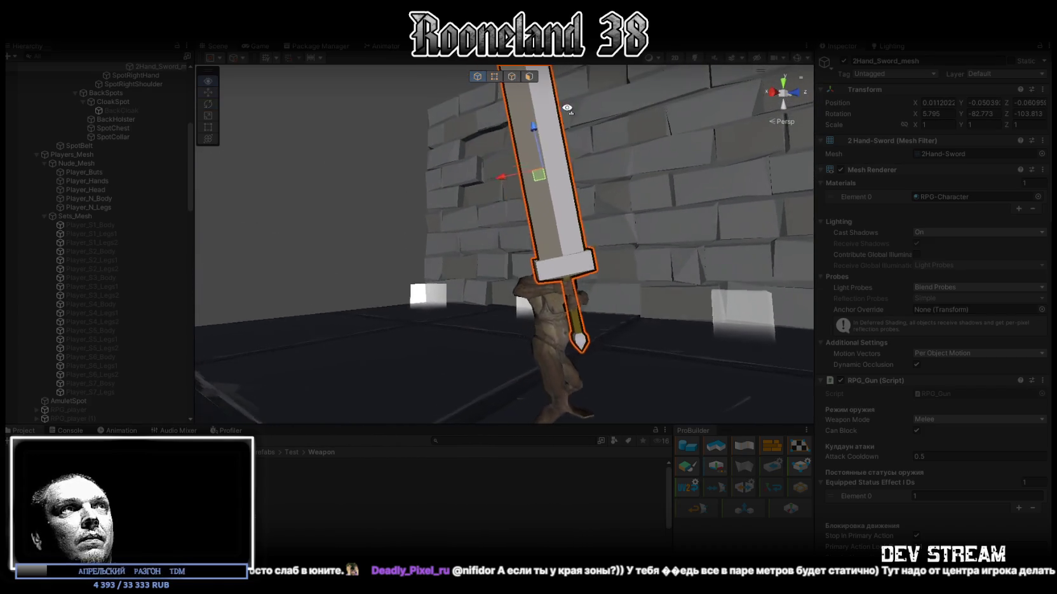
pyautogui.moveTo(539, 134); pyautogui.dragTo(538, 129)
pyautogui.moveTo(658, 170)
pyautogui.mouseDown()
pyautogui.moveTo(638, 215)
pyautogui.moveTo(525, 247)
pyautogui.mouseUp()
pyautogui.scroll(3, 50, 165)
pyautogui.scroll(1, 50, 165)
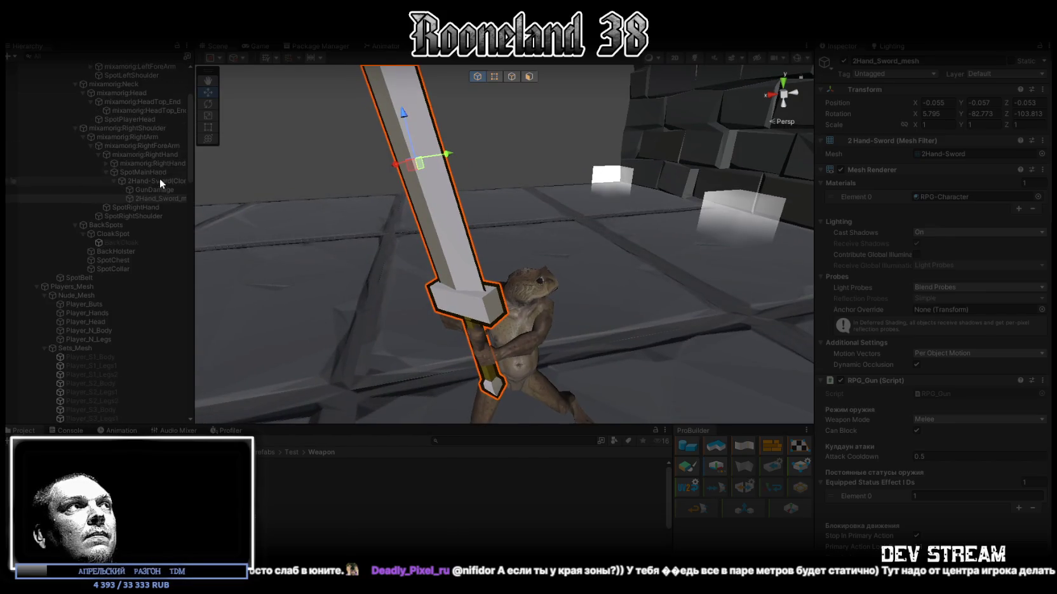
pyautogui.click(149, 190)
pyautogui.press('f')
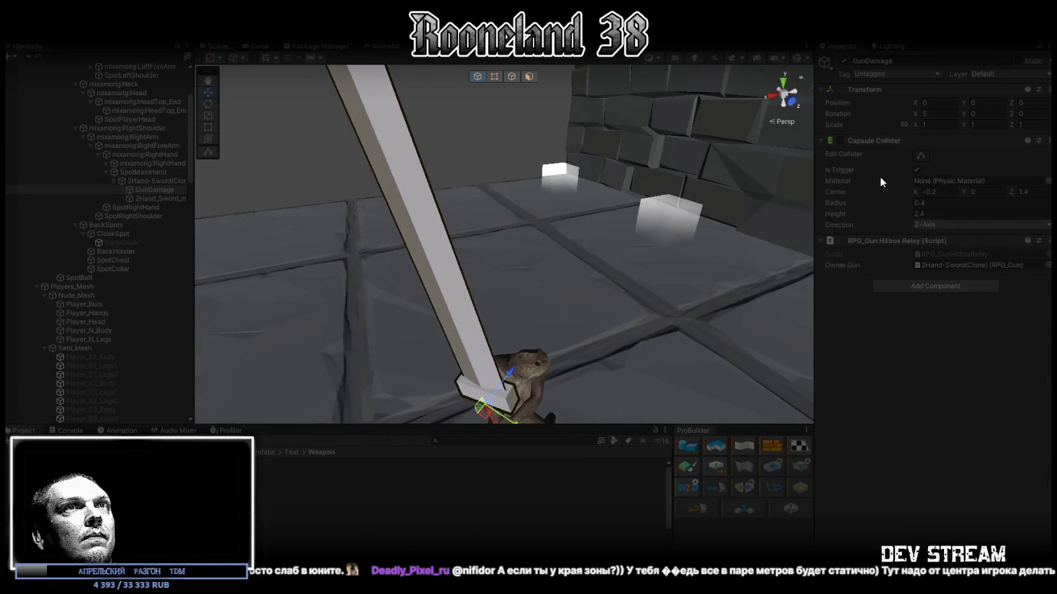
# Step: Set the GunDamage capsule collider Direction to X-Axis
pyautogui.moveTo(456, 204)
pyautogui.mouseDown()
pyautogui.moveTo(629, 222)
pyautogui.moveTo(565, 208)
pyautogui.mouseUp()
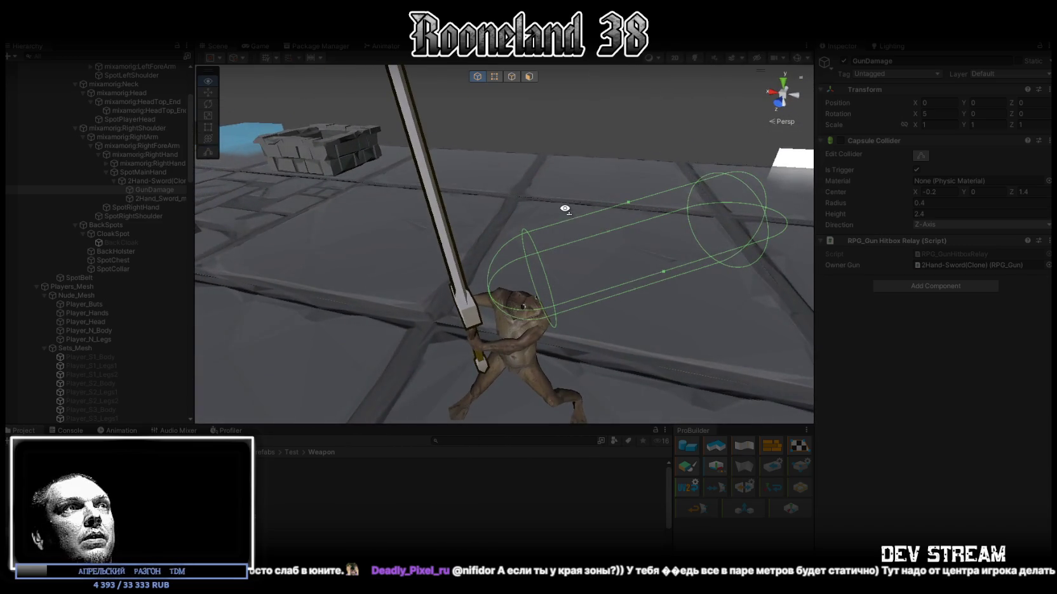
pyautogui.moveTo(721, 195)
pyautogui.mouseDown()
pyautogui.moveTo(711, 124)
pyautogui.moveTo(809, 139)
pyautogui.moveTo(825, 154)
pyautogui.mouseUp()
pyautogui.click(971, 224)
pyautogui.click(940, 248)
pyautogui.click(971, 225)
pyautogui.click(933, 234)
# Step: Set the capsule's Center X and Center Z to 0
pyautogui.moveTo(635, 248); pyautogui.dragTo(698, 232)
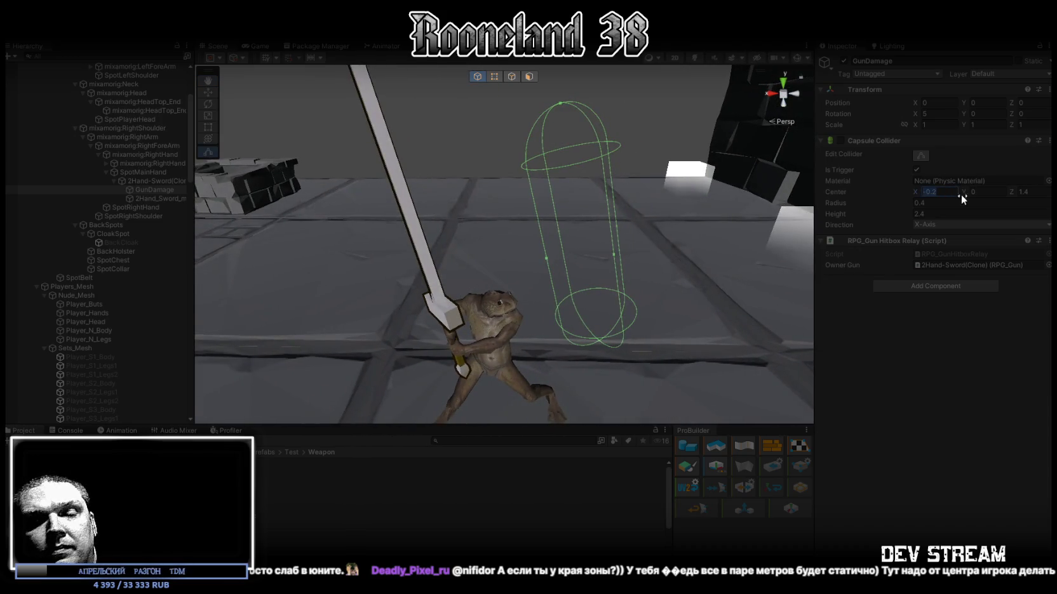
pyautogui.write('0')
pyautogui.press('Tab')
pyautogui.press('Tab')
pyautogui.write('0')
pyautogui.press('Return')
# Step: Set the capsule collider radius to 0.23
pyautogui.moveTo(558, 190)
pyautogui.mouseDown()
pyautogui.moveTo(727, 174)
pyautogui.moveTo(679, 142)
pyautogui.moveTo(752, 174)
pyautogui.mouseUp()
pyautogui.click(920, 199)
pyautogui.click(920, 215)
pyautogui.click(932, 204)
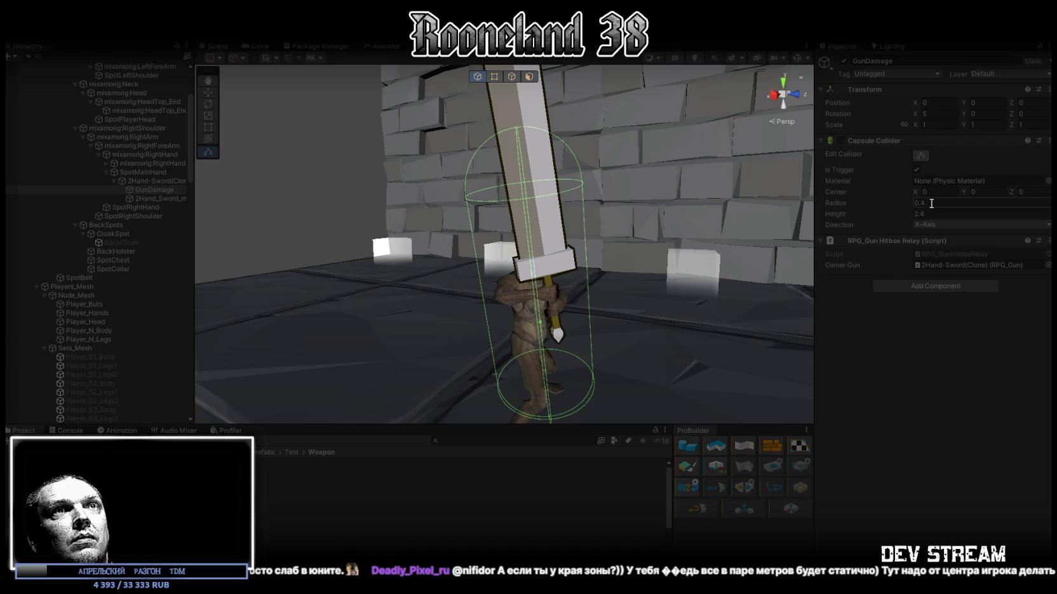
pyautogui.write('0.2')
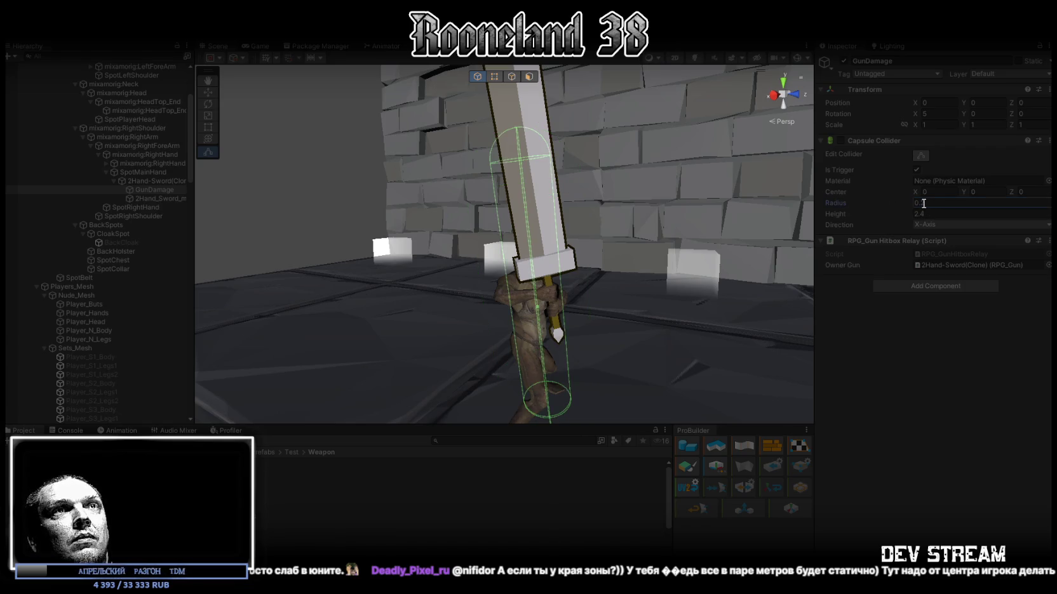
pyautogui.write('3')
pyautogui.press('Return')
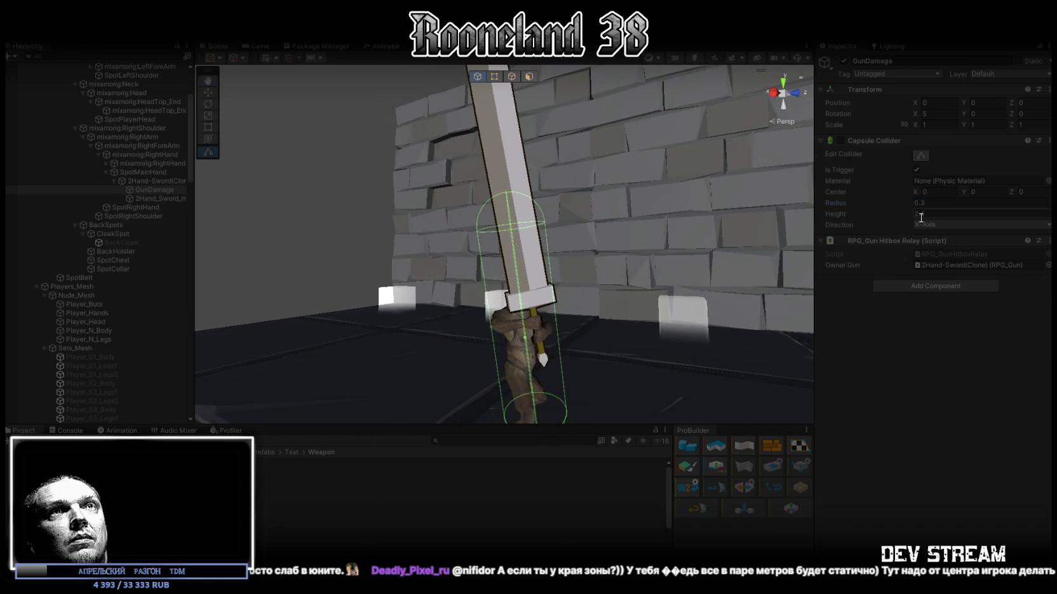
pyautogui.write('2.4')
# Step: Zero Center Z and slide Center X to -1.21 so the capsule covers the blade
pyautogui.moveTo(965, 190); pyautogui.dragTo(991, 191)
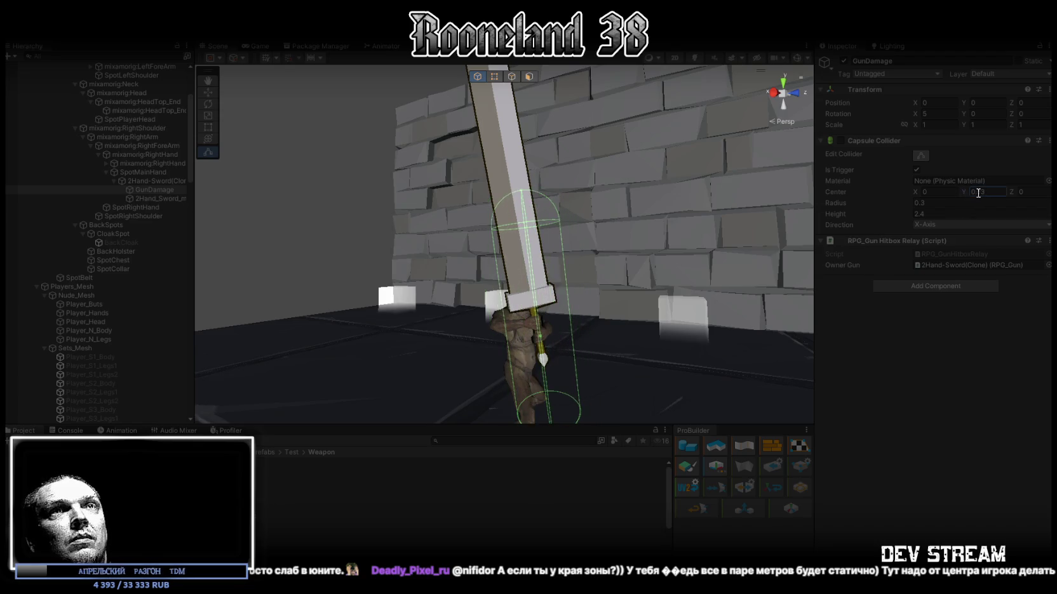
pyautogui.click(987, 192)
pyautogui.click(1020, 192)
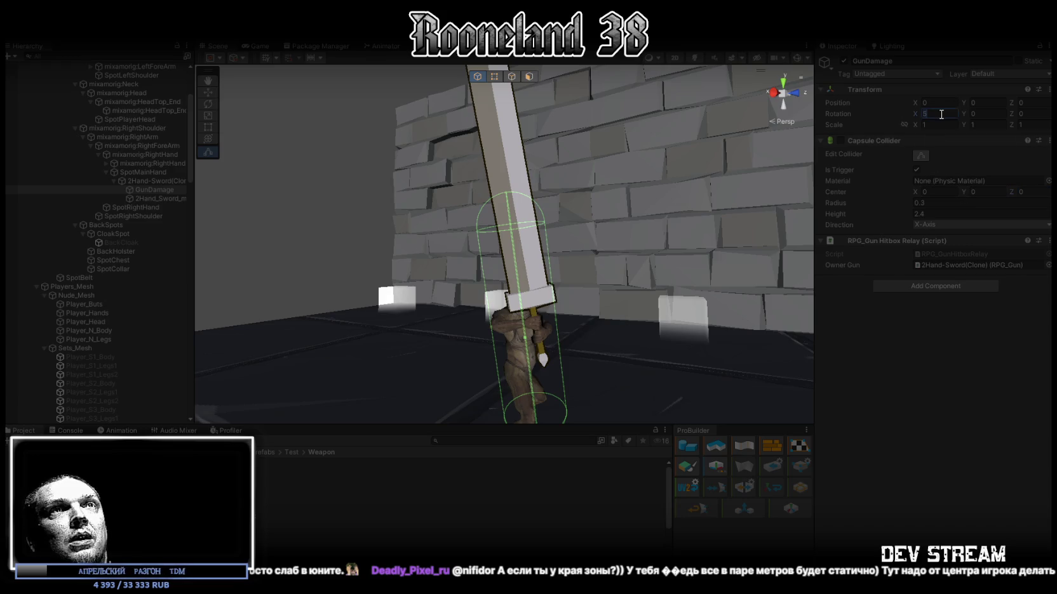
pyautogui.write('0')
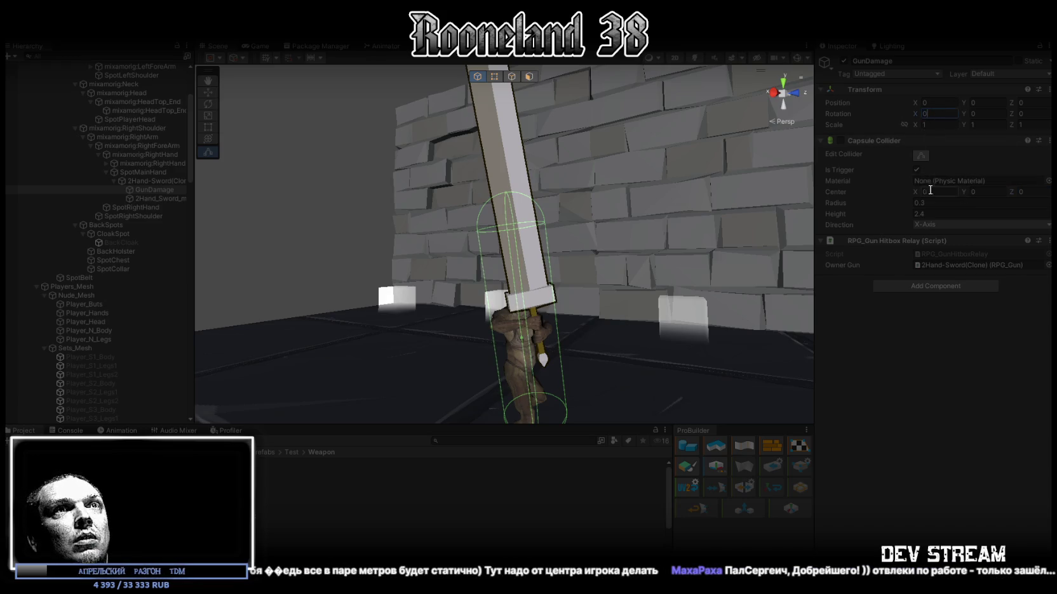
pyautogui.moveTo(914, 190)
pyautogui.mouseDown()
pyautogui.moveTo(924, 189)
pyautogui.moveTo(895, 190)
pyautogui.mouseUp()
# Step: Adjust the GunDamage hitbox rotation to 0, 3, 3 along the blade
pyautogui.moveTo(781, 191)
pyautogui.mouseDown()
pyautogui.moveTo(711, 185)
pyautogui.moveTo(729, 180)
pyautogui.moveTo(516, 252)
pyautogui.moveTo(448, 264)
pyautogui.moveTo(430, 243)
pyautogui.moveTo(415, 255)
pyautogui.moveTo(417, 243)
pyautogui.moveTo(751, 185)
pyautogui.mouseUp()
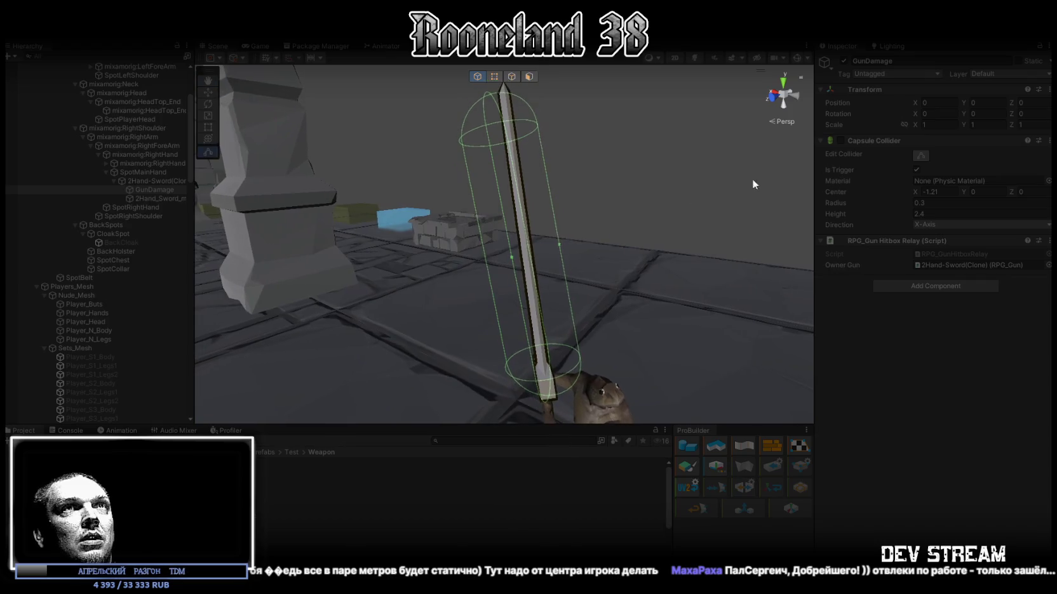
pyautogui.click(942, 115)
pyautogui.write('5')
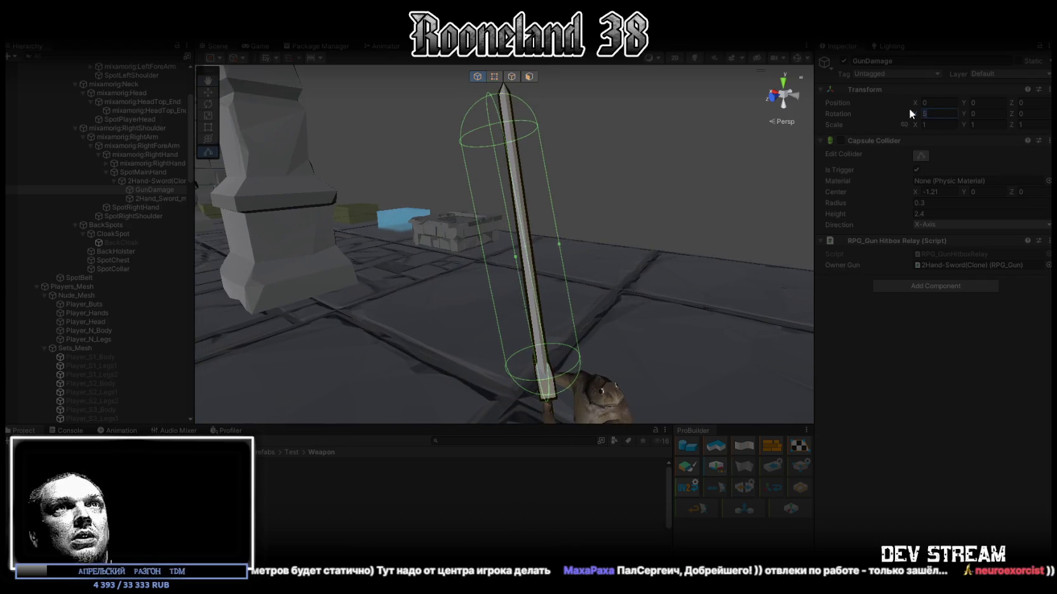
pyautogui.write('0')
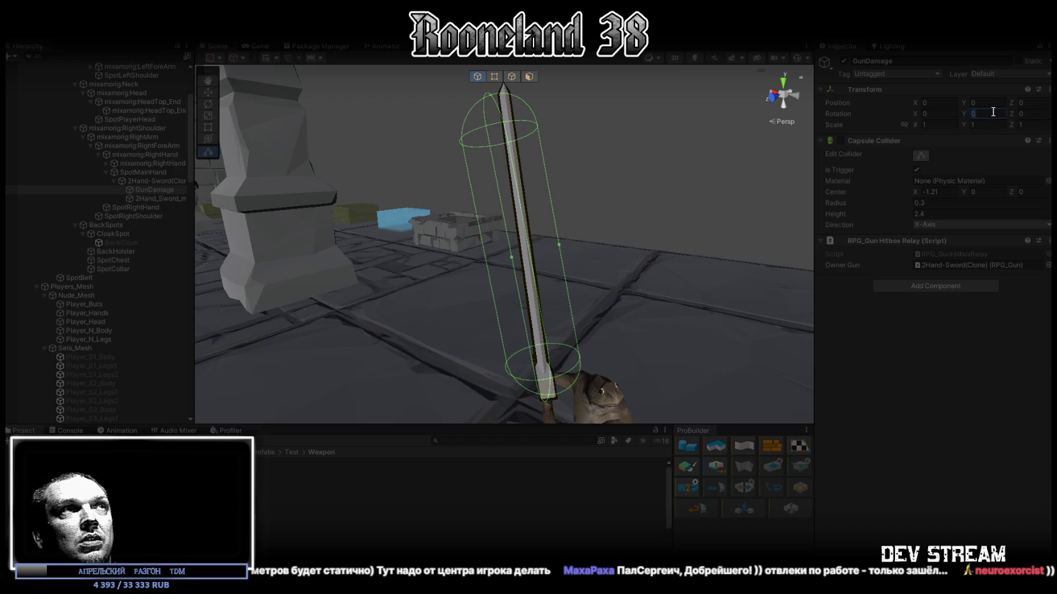
pyautogui.write('5')
pyautogui.press('BackSpace')
pyautogui.write('3')
pyautogui.press('Return')
pyautogui.moveTo(570, 155)
pyautogui.mouseDown()
pyautogui.moveTo(608, 228)
pyautogui.moveTo(728, 269)
pyautogui.moveTo(614, 259)
pyautogui.moveTo(663, 278)
pyautogui.moveTo(672, 271)
pyautogui.moveTo(685, 199)
pyautogui.moveTo(655, 77)
pyautogui.moveTo(666, 80)
pyautogui.mouseUp()
pyautogui.click(941, 113)
pyautogui.write('3')
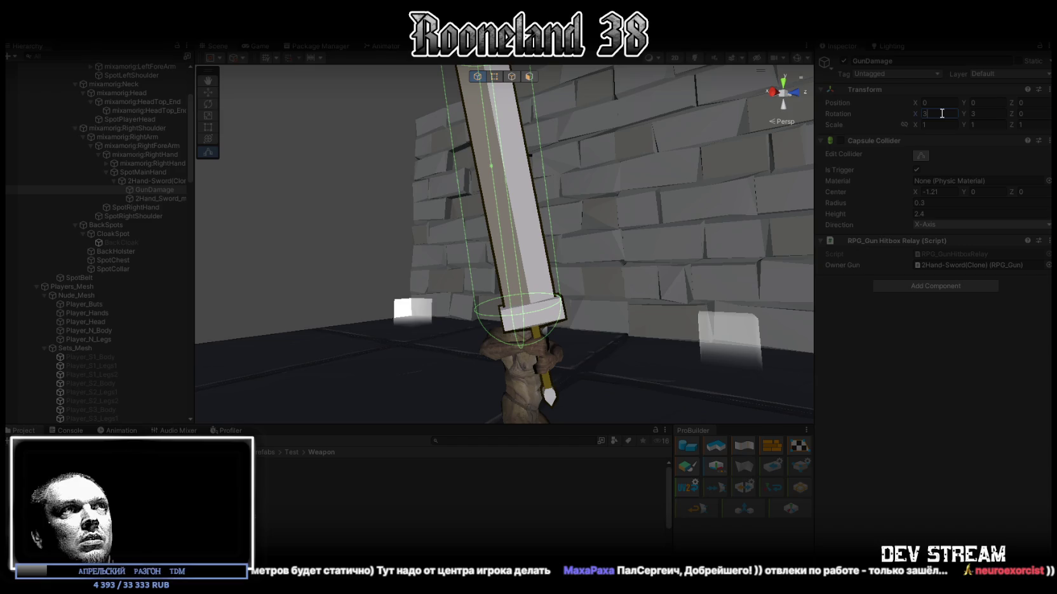
pyautogui.write('0')
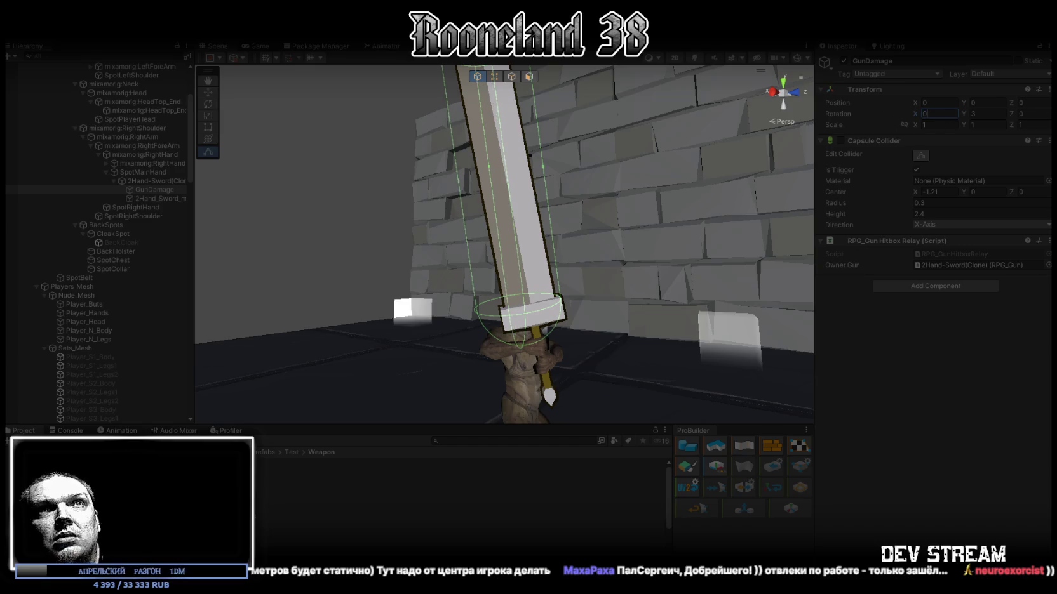
pyautogui.click(1032, 114)
pyautogui.write('3')
# Step: Set collider Center Z to 0 and Center Y to 0.12, then exit Play mode
pyautogui.moveTo(753, 169)
pyautogui.mouseDown()
pyautogui.moveTo(625, 201)
pyautogui.moveTo(629, 211)
pyautogui.mouseUp()
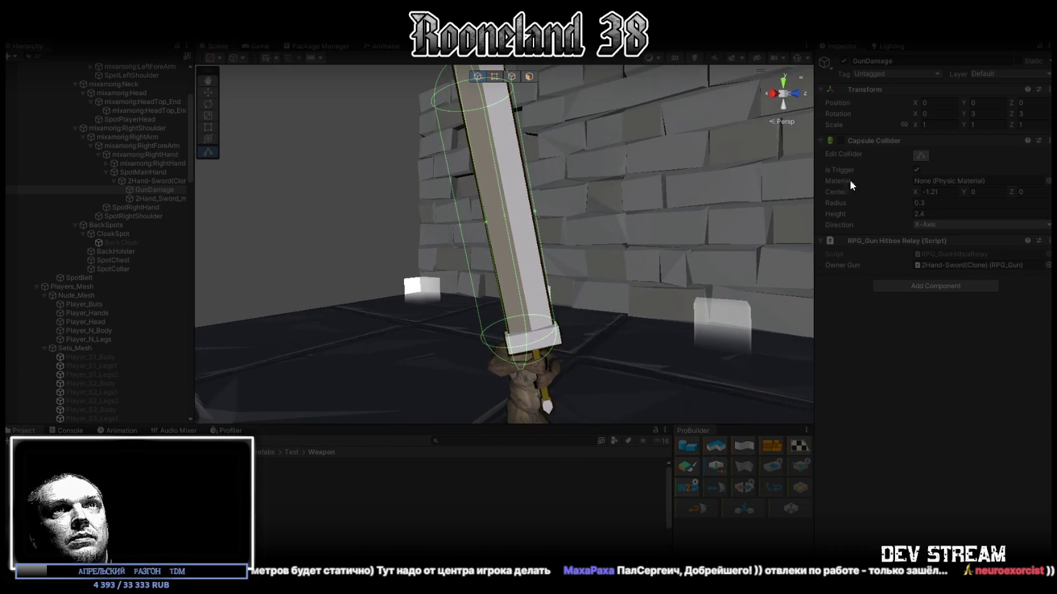
pyautogui.moveTo(1012, 191); pyautogui.dragTo(968, 190)
pyautogui.write('0')
pyautogui.moveTo(628, 209); pyautogui.dragTo(661, 204)
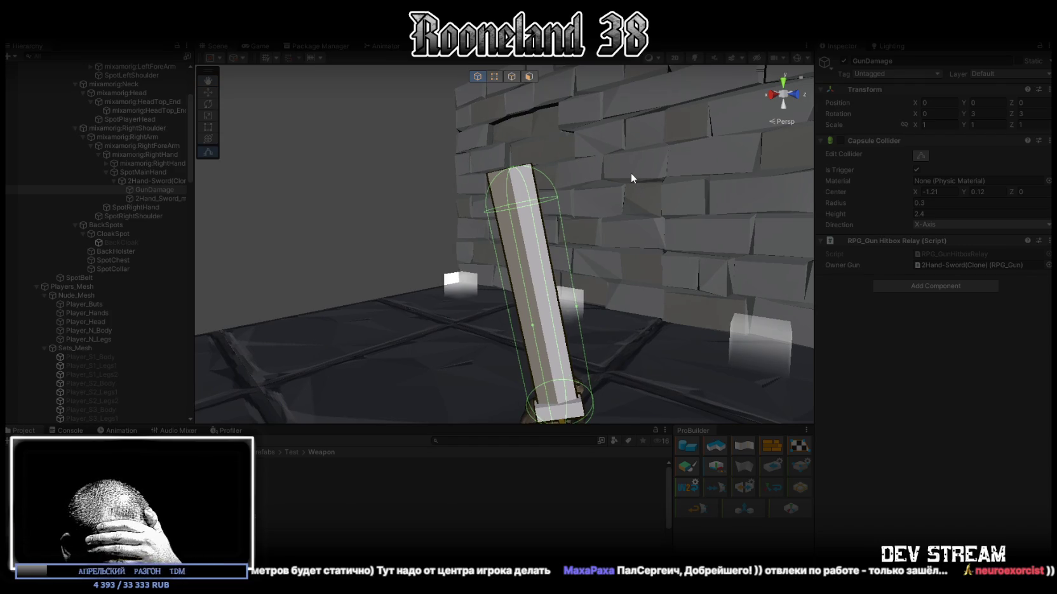
pyautogui.hotkey('ctrl', 'p')
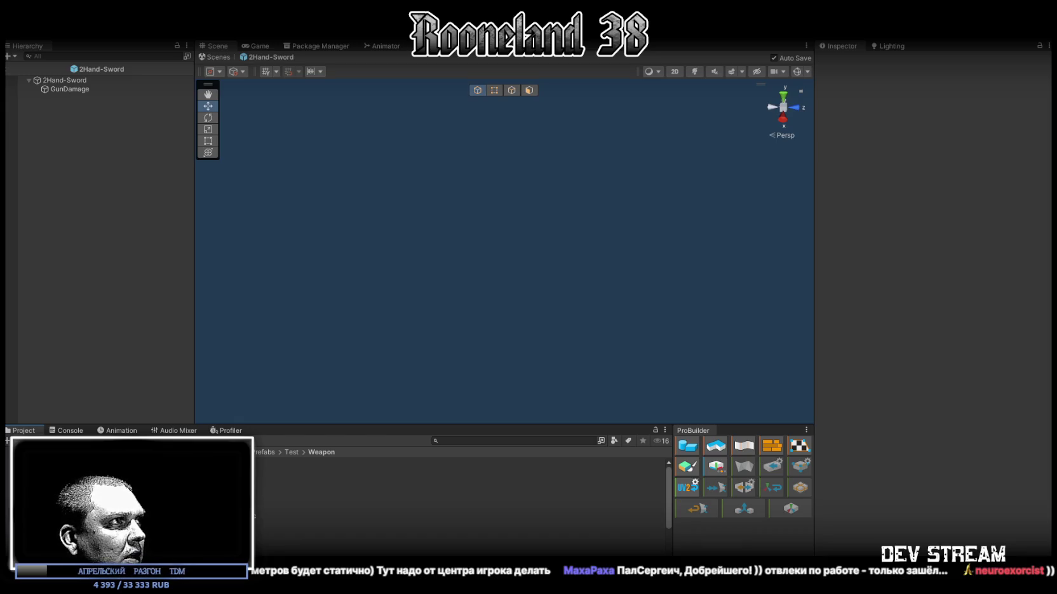
# Step: Add SM_Wep_Crystal_DoubleSword_01 from Weapons prefabs as a child of 2Hand-Sword, viewed upright
pyautogui.click(64, 517)
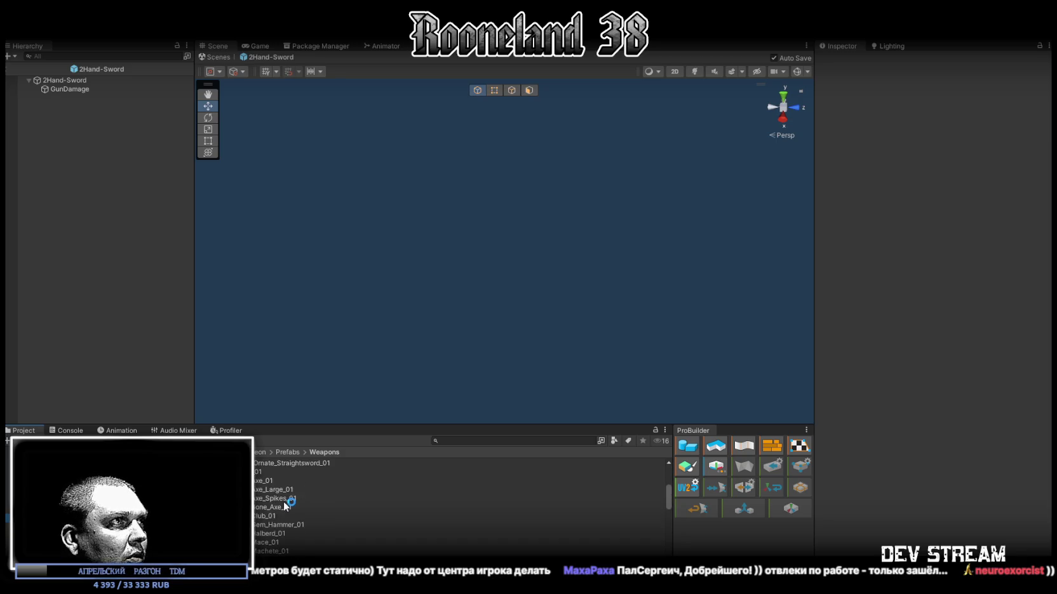
pyautogui.scroll(-5, 287, 501)
pyautogui.scroll(-3, 283, 506)
pyautogui.scroll(-2, 283, 502)
pyautogui.scroll(-3, 282, 501)
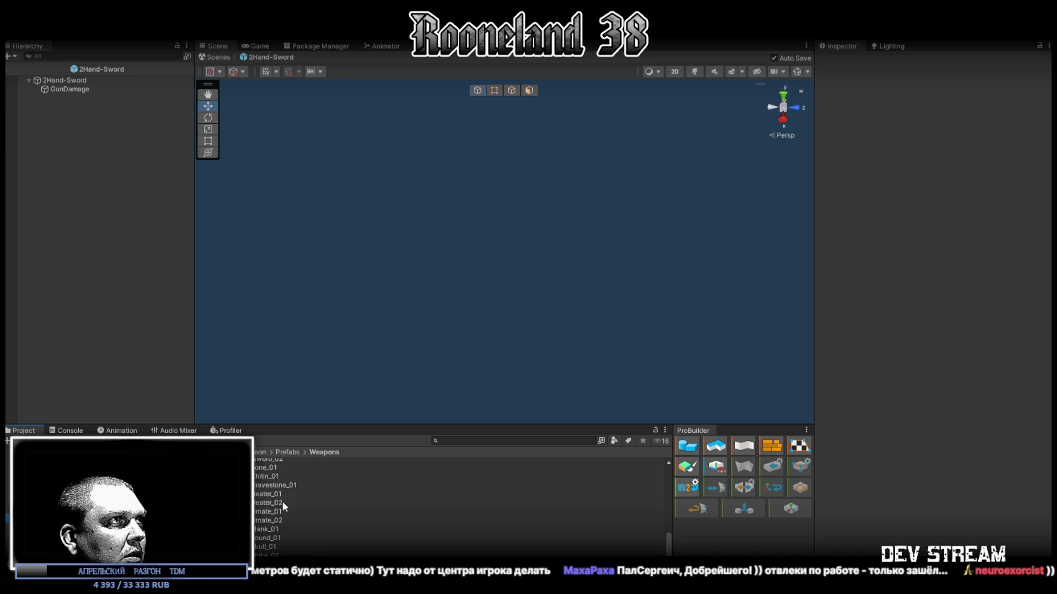
pyautogui.scroll(3, 282, 501)
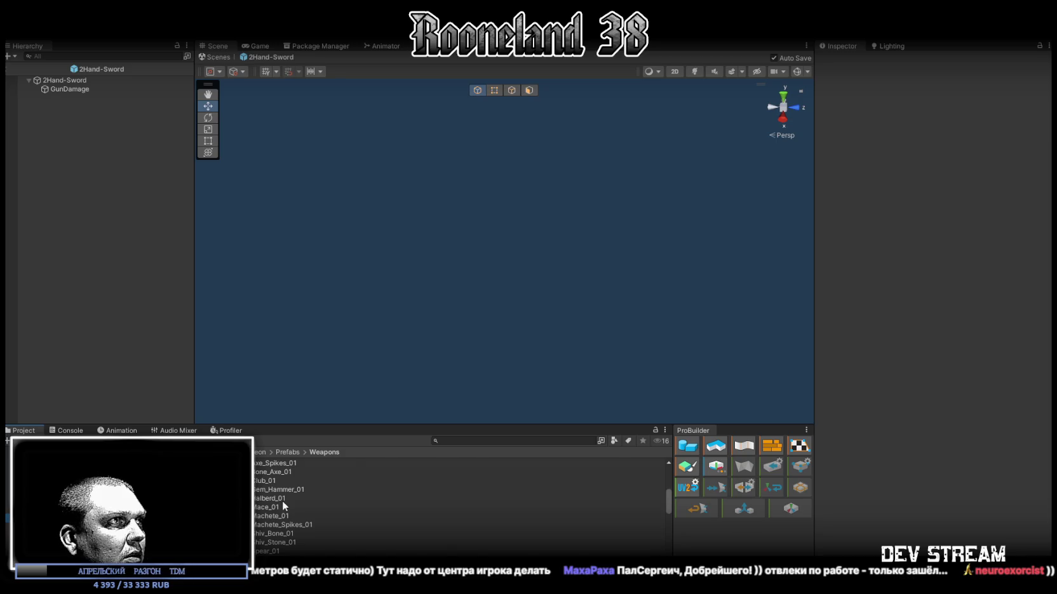
pyautogui.keyDown('ctrl'); pyautogui.scroll(2, 282, 500); pyautogui.keyUp('ctrl')
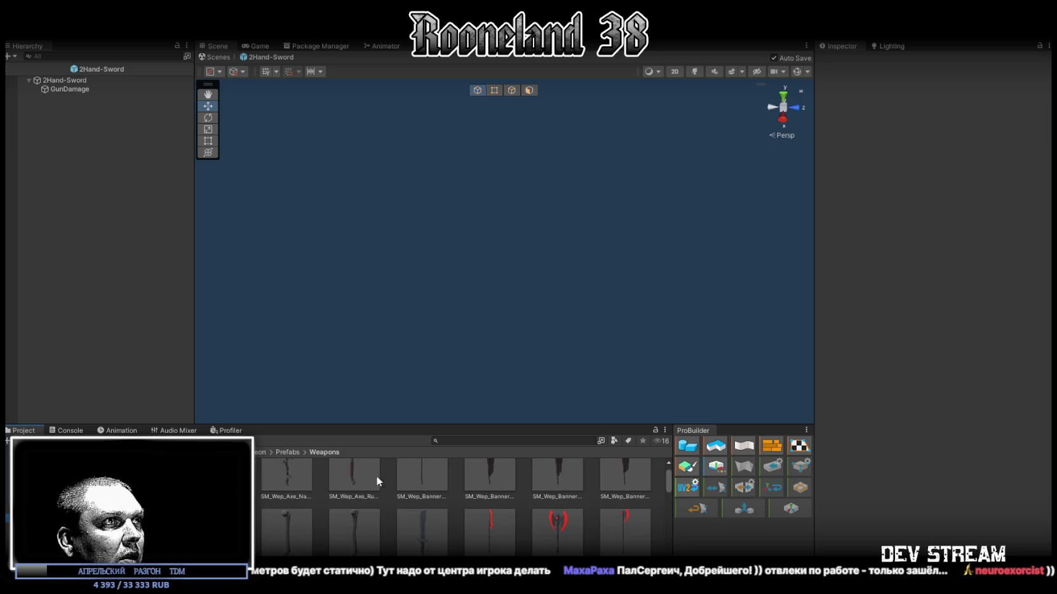
pyautogui.scroll(-3, 407, 483)
pyautogui.scroll(3, 406, 483)
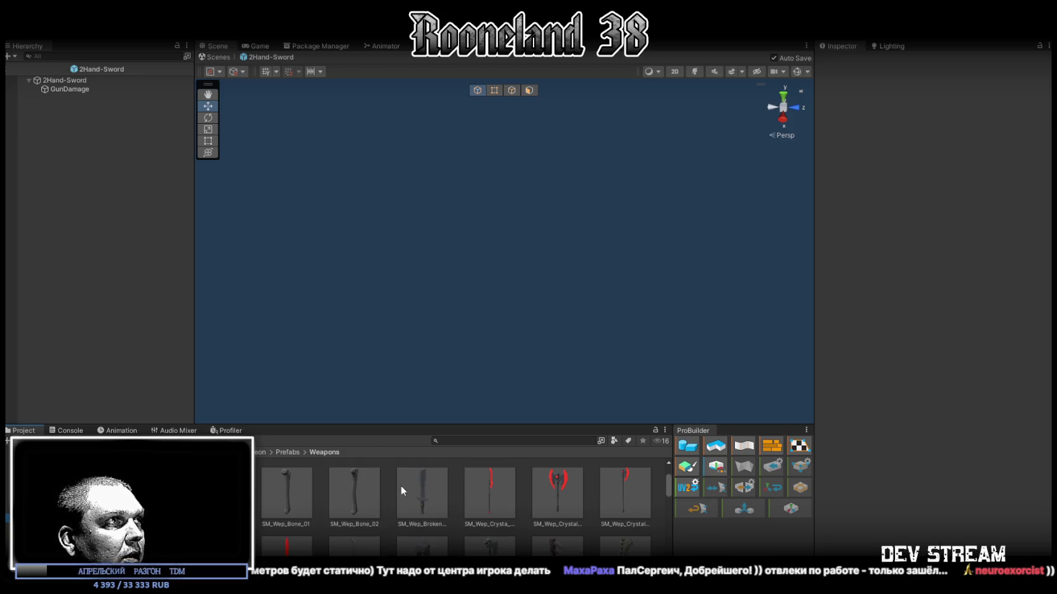
pyautogui.scroll(-2, 400, 486)
pyautogui.moveTo(400, 485); pyautogui.dragTo(140, 317)
pyautogui.moveTo(80, 62); pyautogui.dragTo(78, 80)
pyautogui.moveTo(430, 244)
pyautogui.mouseDown()
pyautogui.moveTo(384, 205)
pyautogui.moveTo(260, 171)
pyautogui.mouseUp()
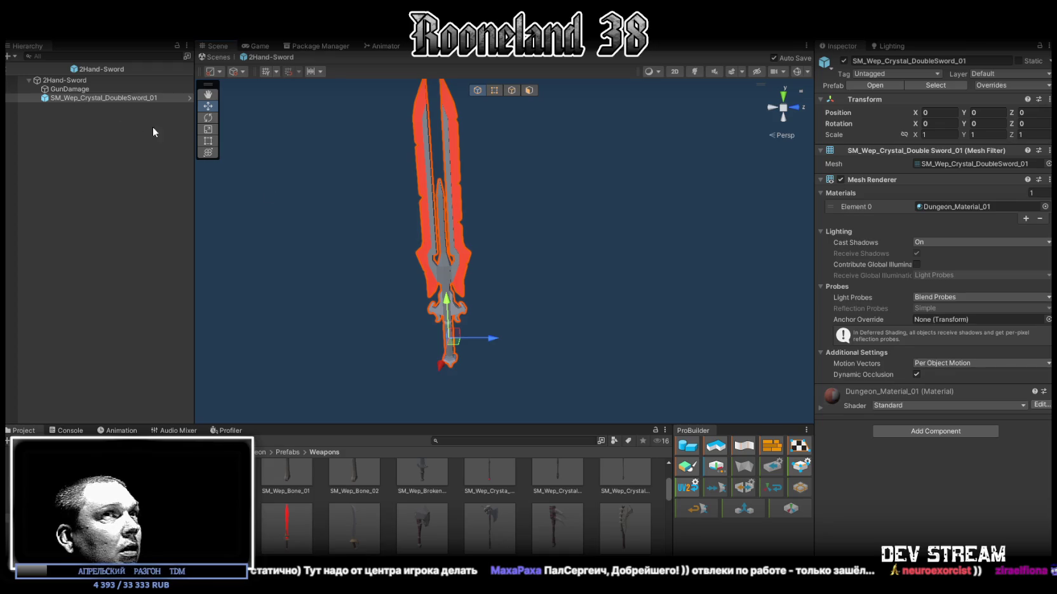
# Step: Enable Edit Collider on GunDamage, zero Rotation X, and set Direction to Y-Axis
pyautogui.click(83, 90)
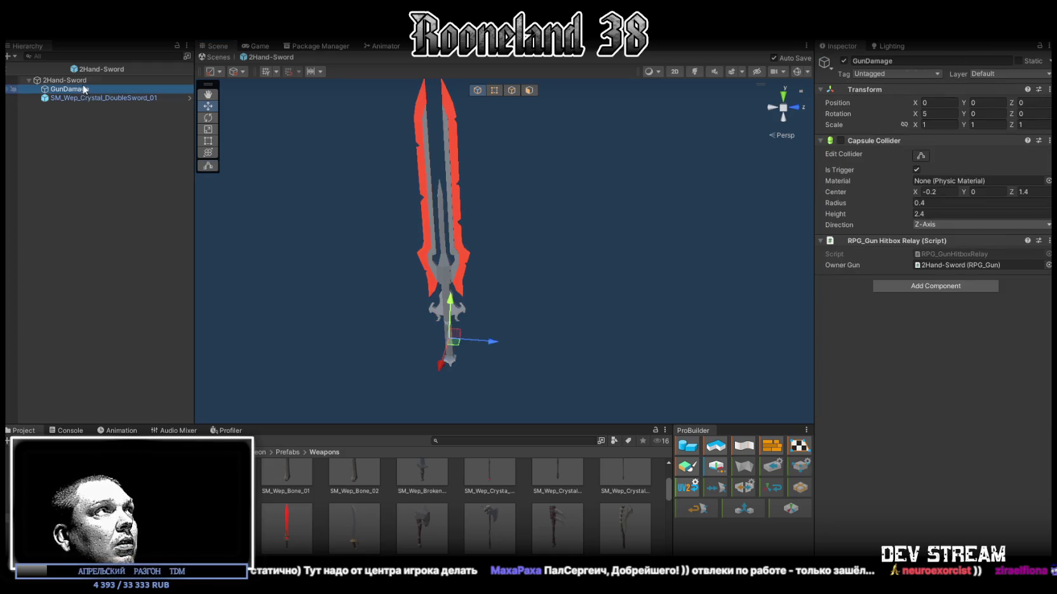
pyautogui.click(920, 156)
pyautogui.moveTo(664, 170)
pyautogui.mouseDown()
pyautogui.moveTo(653, 173)
pyautogui.moveTo(674, 178)
pyautogui.mouseUp()
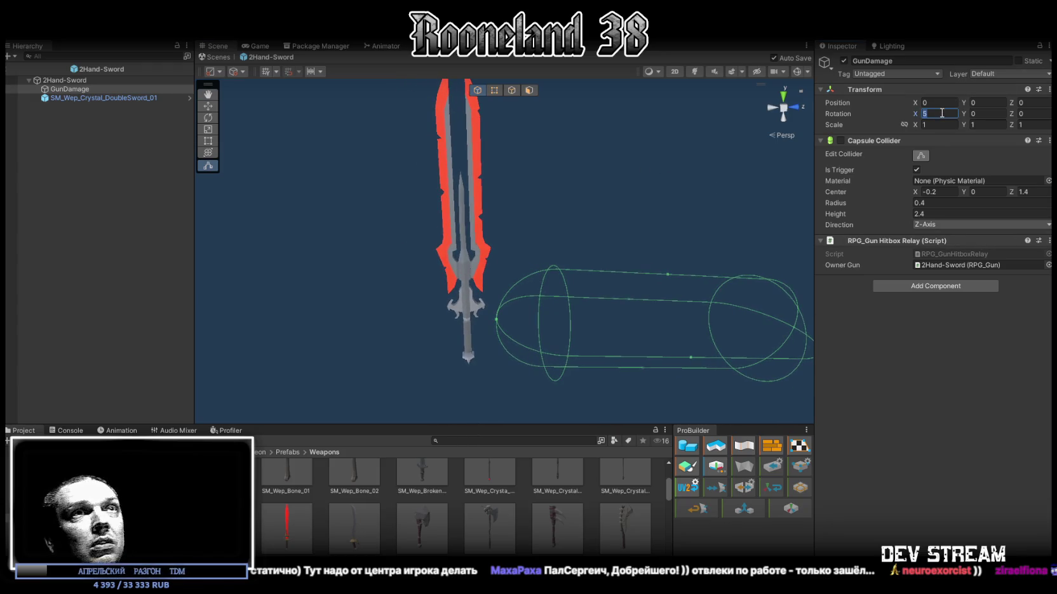
pyautogui.write('0')
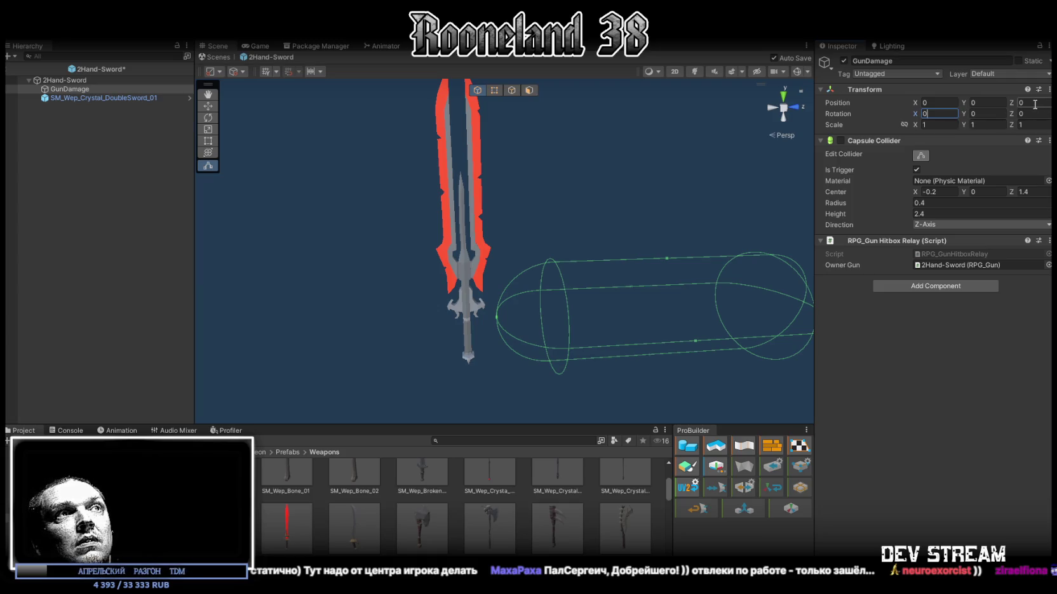
pyautogui.click(944, 225)
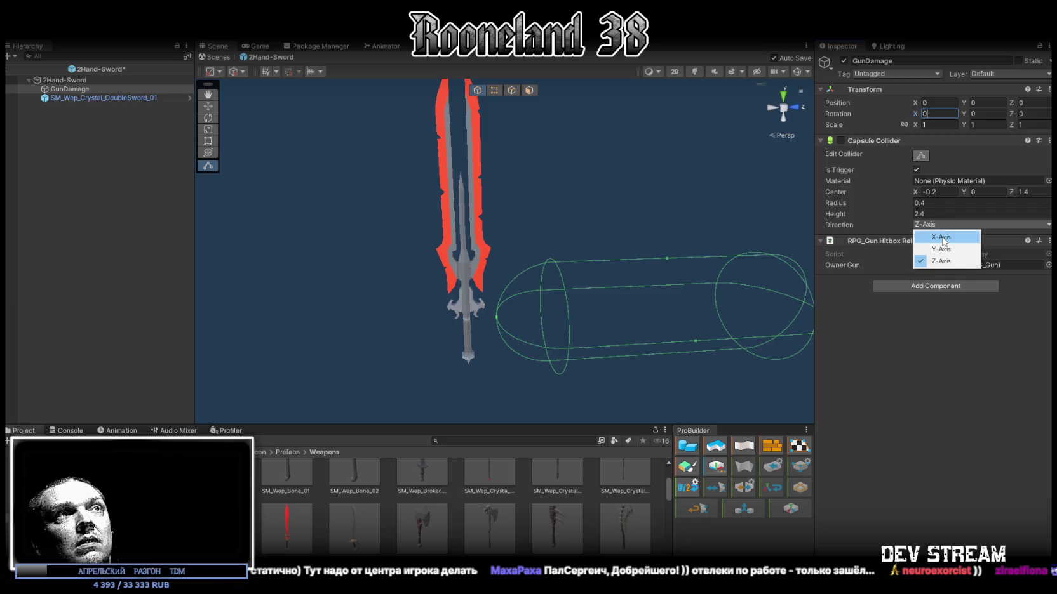
pyautogui.click(948, 234)
# Step: Set the capsule collider's Center X and Center Z to 0
pyautogui.click(948, 249)
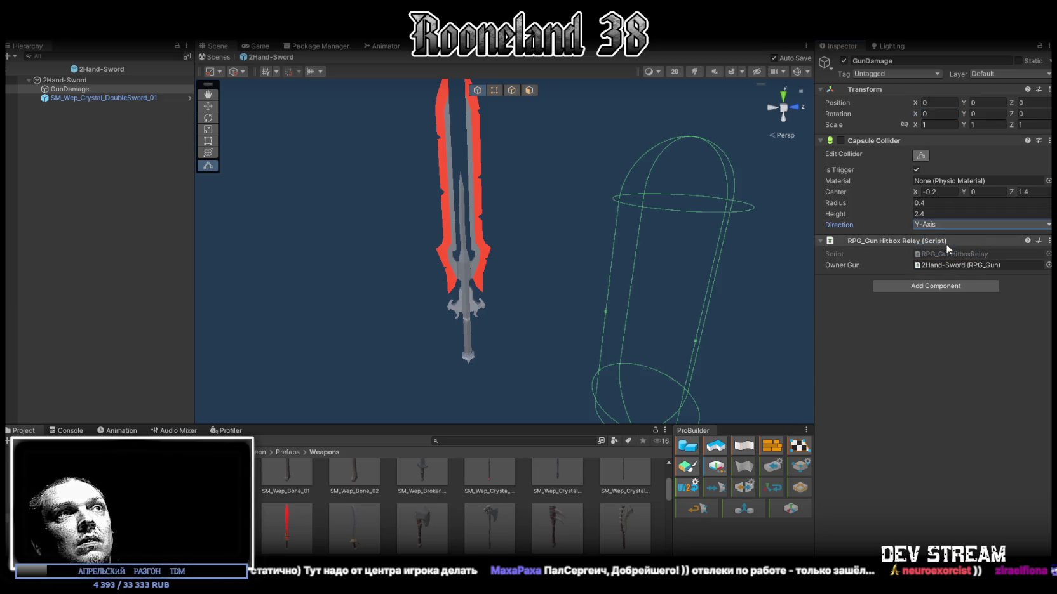
pyautogui.click(939, 191)
pyautogui.write('0')
pyautogui.click(1023, 191)
pyautogui.write('0')
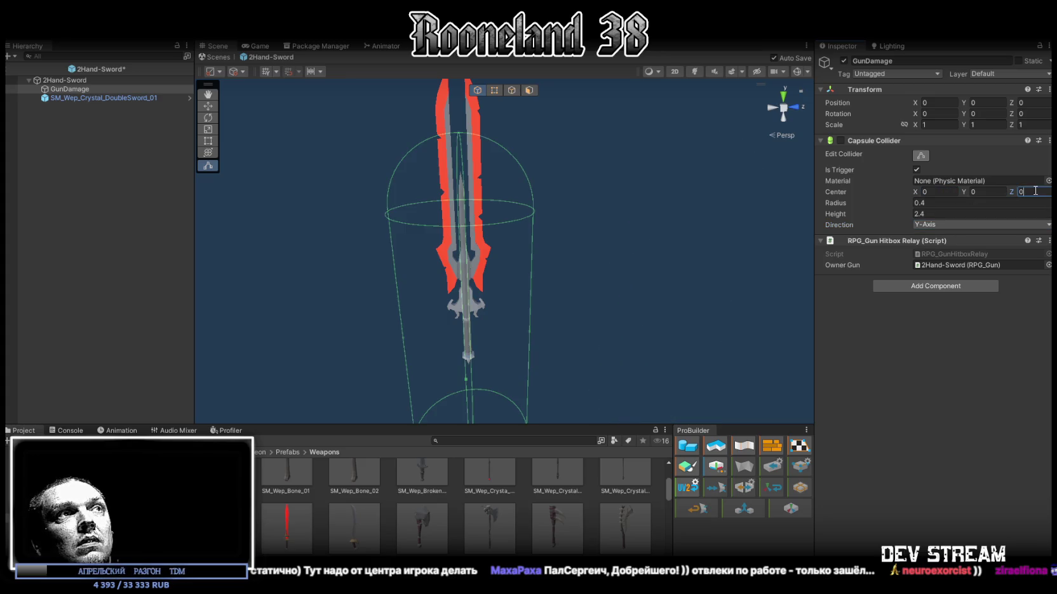
pyautogui.press('Return')
# Step: Size the capsule to height 1.45 and radius 0.25 around the crystal blade
pyautogui.scroll(-4, 660, 160)
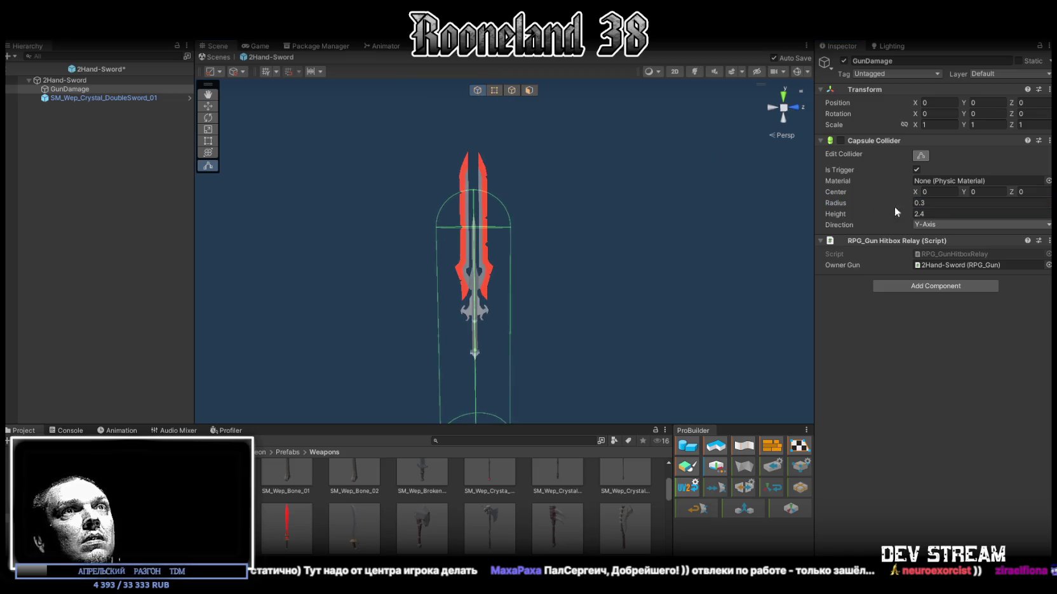
pyautogui.moveTo(837, 216); pyautogui.dragTo(864, 216)
pyautogui.write('2')
pyautogui.write('1')
pyautogui.press('Return')
pyautogui.moveTo(648, 196)
pyautogui.mouseDown()
pyautogui.moveTo(667, 192)
pyautogui.moveTo(649, 192)
pyautogui.mouseUp()
pyautogui.moveTo(892, 217); pyautogui.dragTo(875, 217)
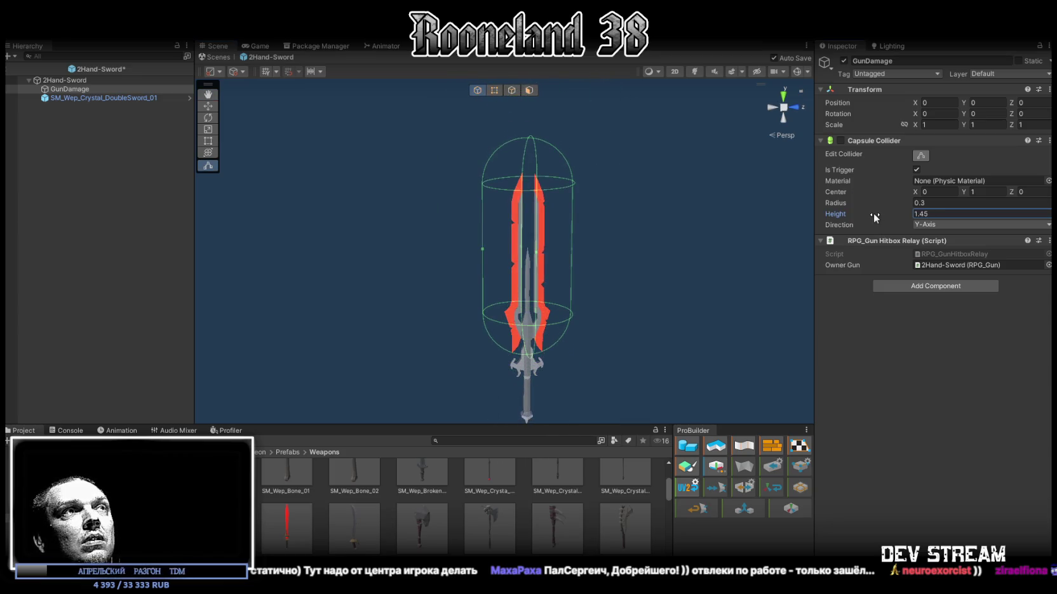
pyautogui.press('Return')
pyautogui.scroll(5, 686, 220)
pyautogui.moveTo(655, 237)
pyautogui.mouseDown()
pyautogui.moveTo(425, 238)
pyautogui.moveTo(420, 255)
pyautogui.moveTo(585, 257)
pyautogui.moveTo(635, 231)
pyautogui.moveTo(637, 248)
pyautogui.mouseUp()
pyautogui.press('f')
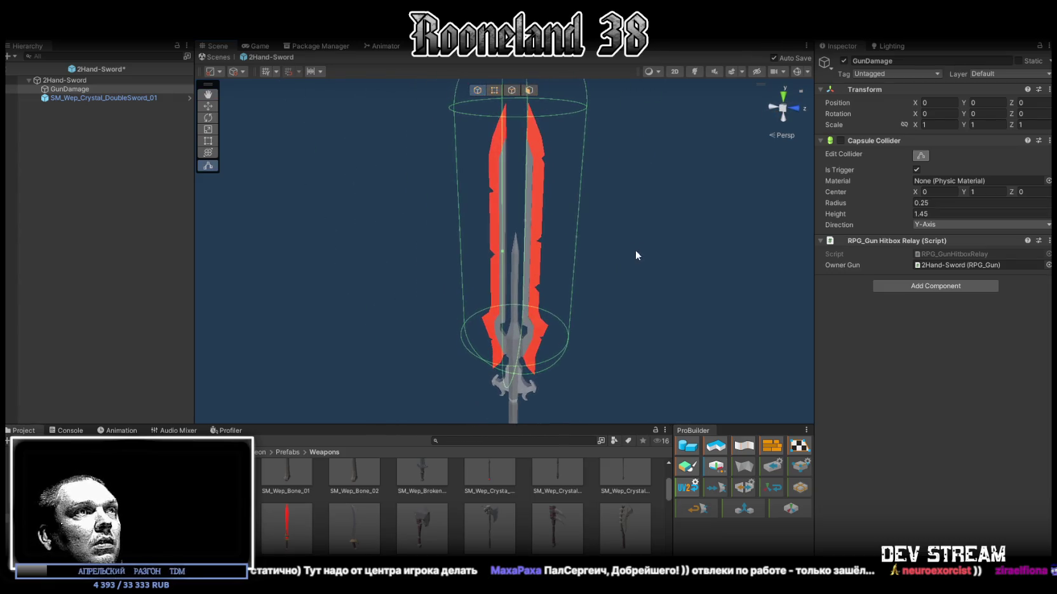
# Step: Select the crystal double sword and assign it the RPG-Character 1 material from the picker
pyautogui.click(532, 392)
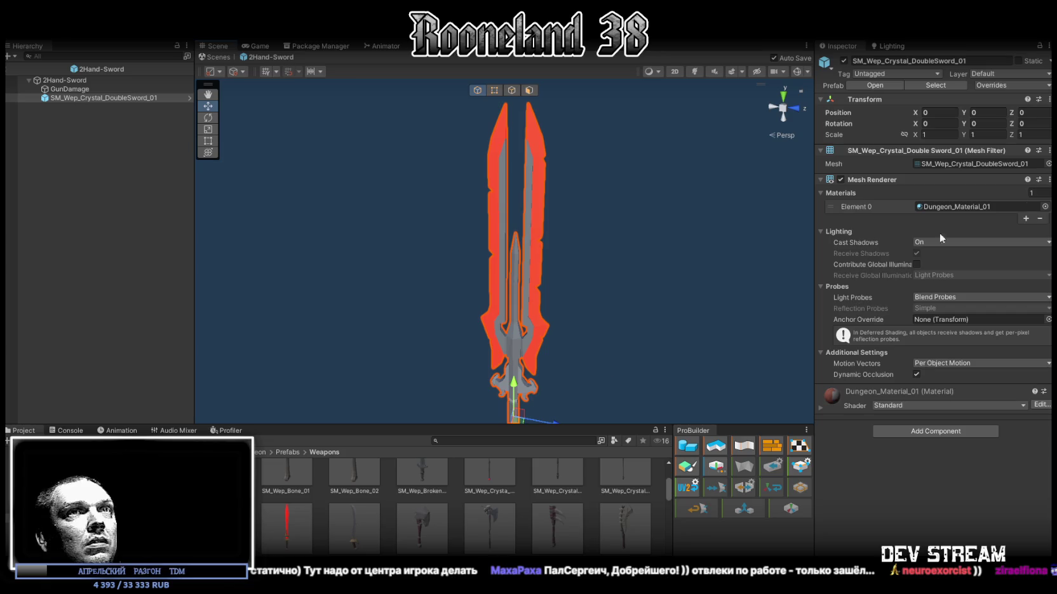
pyautogui.click(1045, 206)
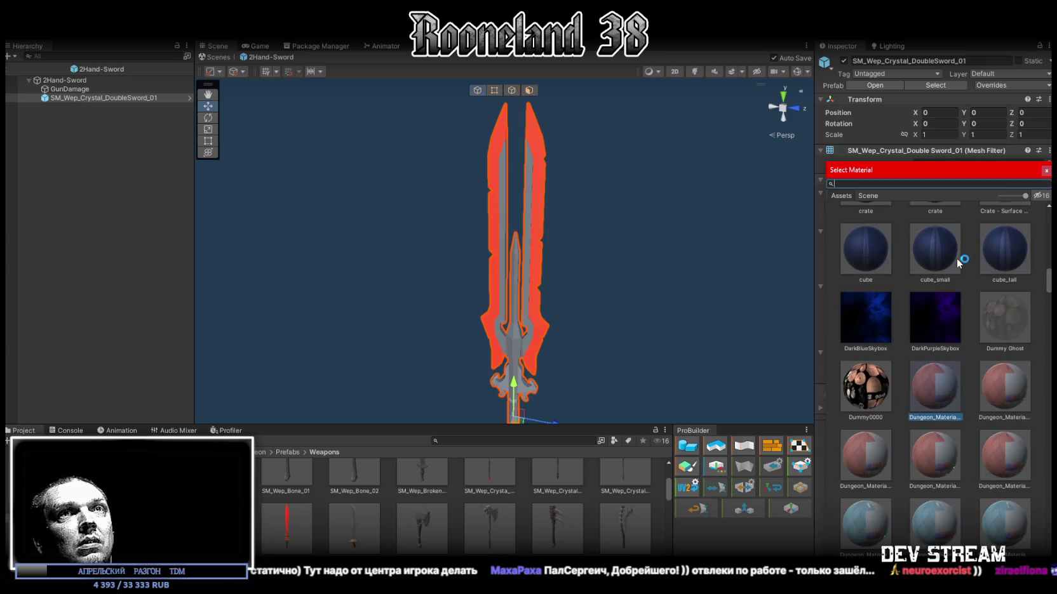
pyautogui.scroll(10, 957, 260)
pyautogui.scroll(10, 972, 267)
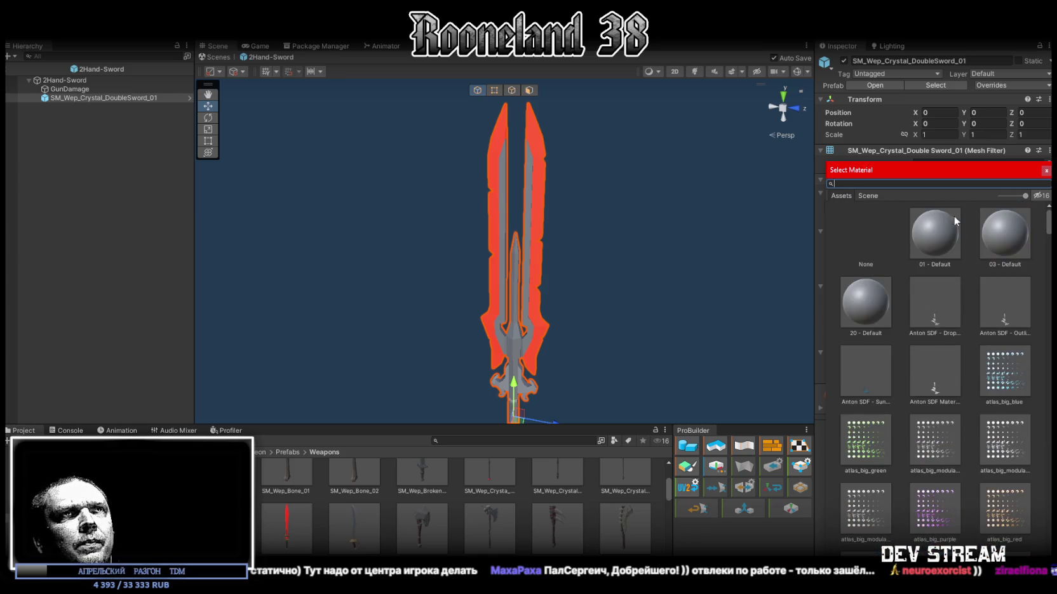
pyautogui.write('rpg')
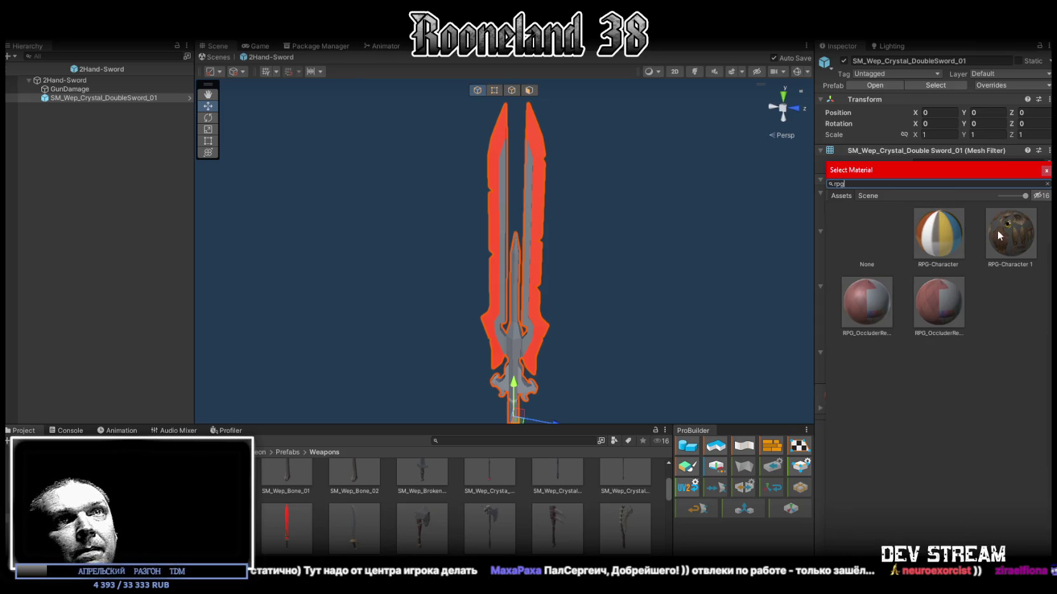
pyautogui.click(998, 235)
pyautogui.doubleClick(1004, 229)
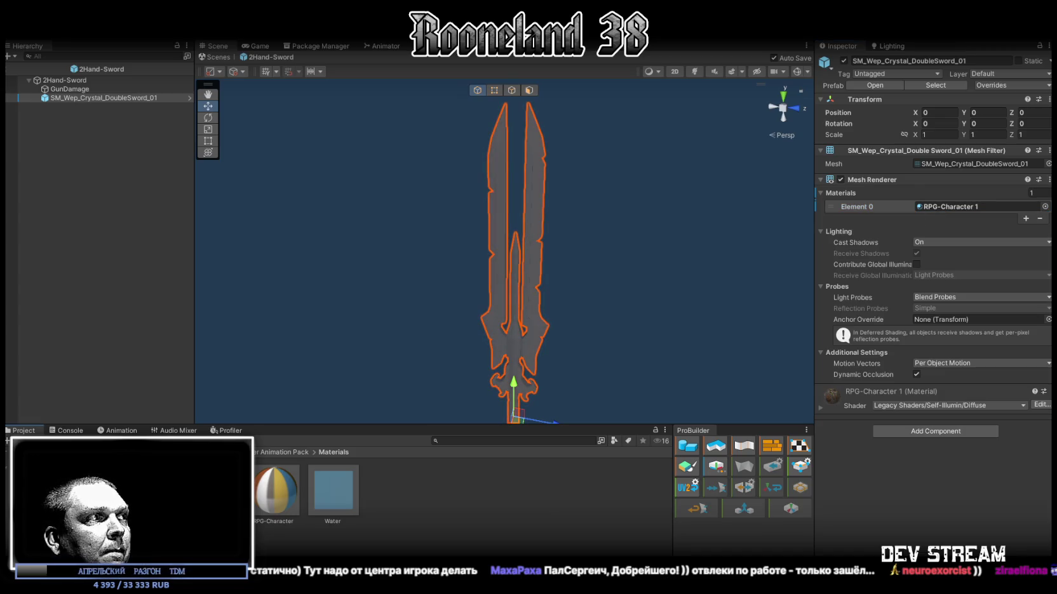
# Step: Try the PRG_P_Body and PRG_P_1 materials on the sword by dragging them on
pyautogui.scroll(-2, 437, 479)
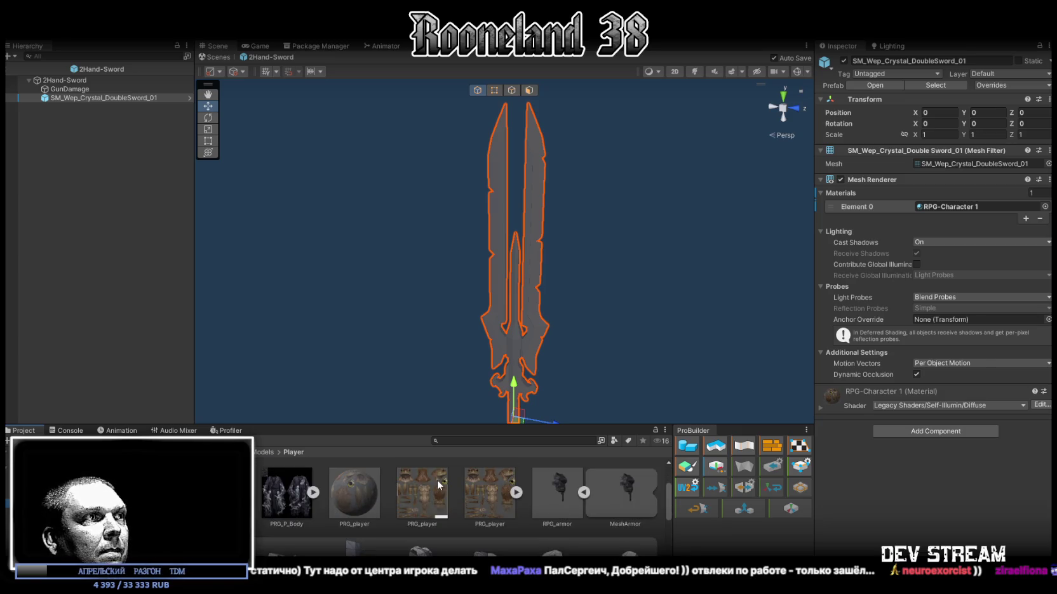
pyautogui.scroll(2, 433, 481)
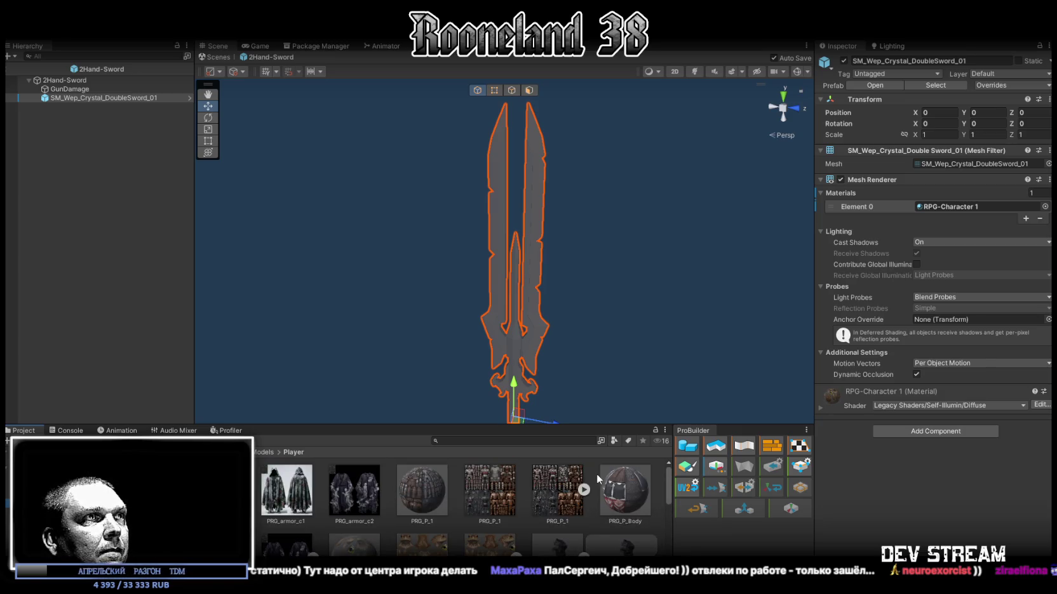
pyautogui.moveTo(631, 484); pyautogui.dragTo(524, 333)
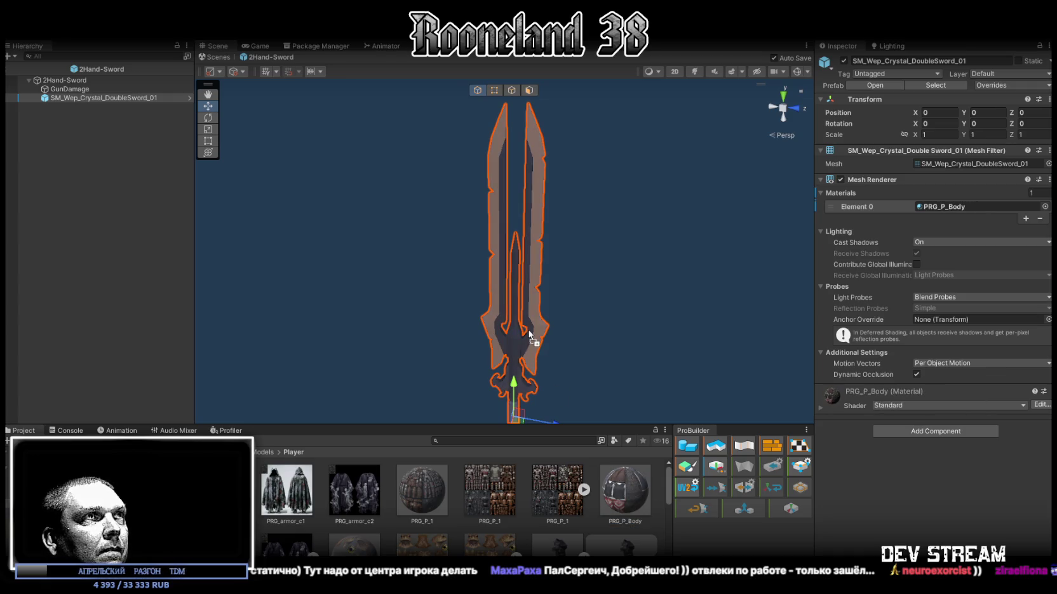
pyautogui.scroll(-2, 284, 526)
pyautogui.scroll(2, 398, 521)
pyautogui.moveTo(431, 476); pyautogui.dragTo(521, 331)
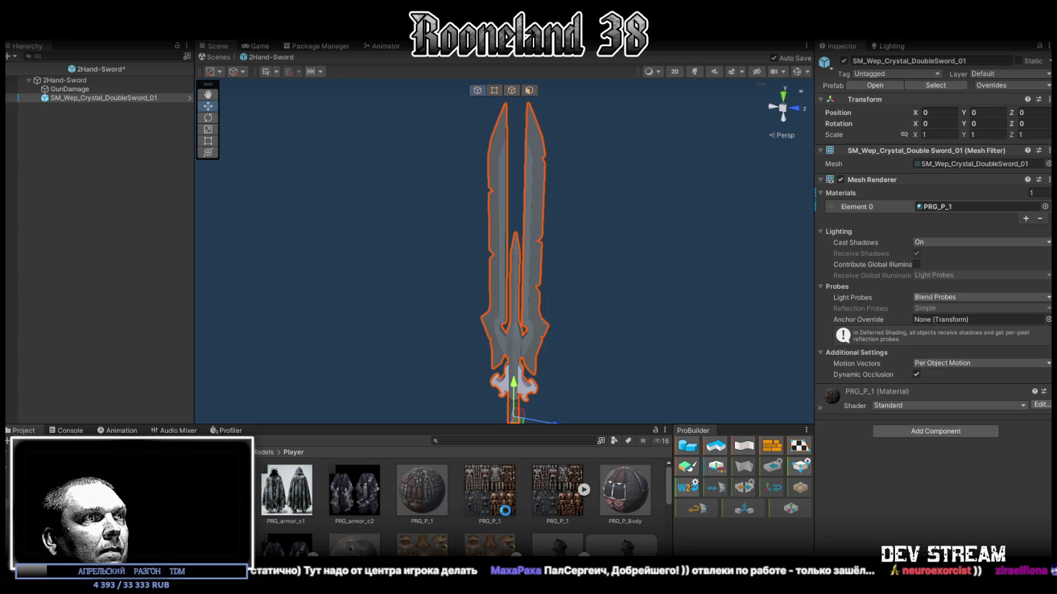
pyautogui.scroll(-3, 503, 510)
pyautogui.scroll(3, 499, 509)
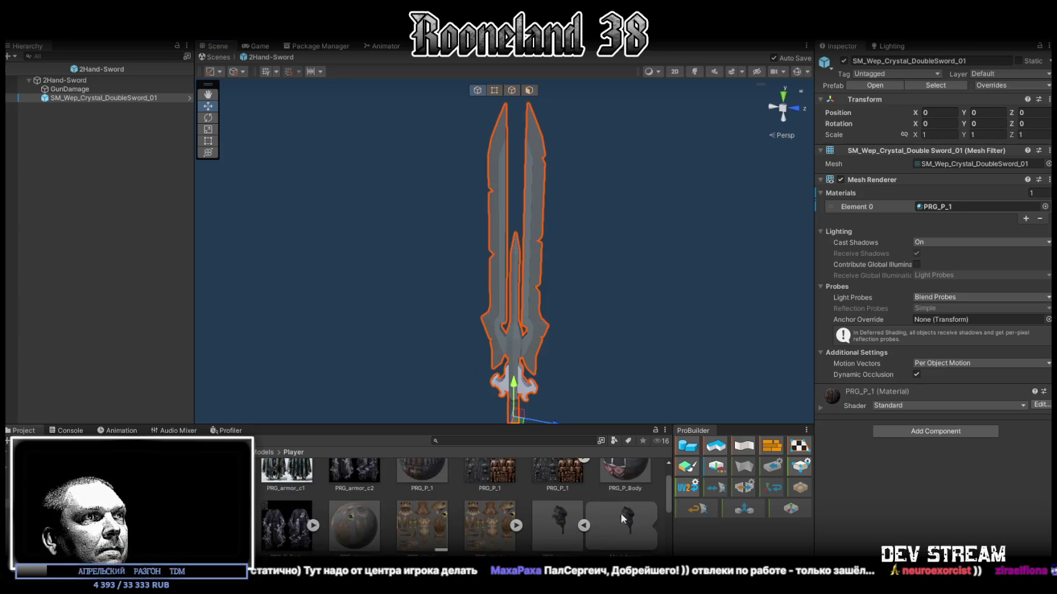
pyautogui.click(585, 526)
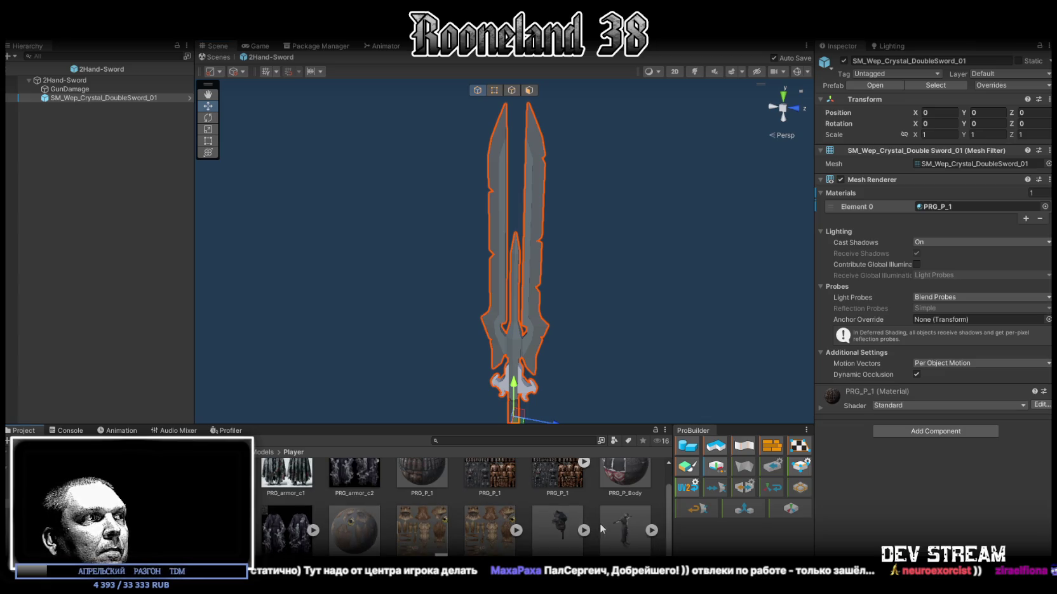
pyautogui.scroll(2, 597, 522)
pyautogui.moveTo(636, 495); pyautogui.dragTo(526, 334)
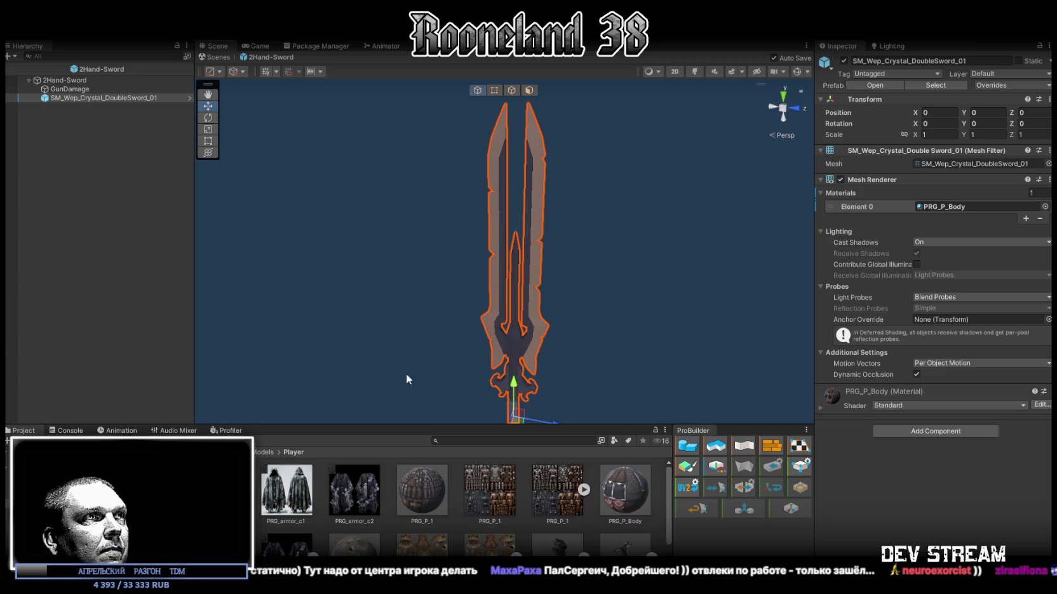
# Step: Drag Cloak folder materials (PRG_Cloak 2, 6, then 11) onto the sword
pyautogui.click(159, 496)
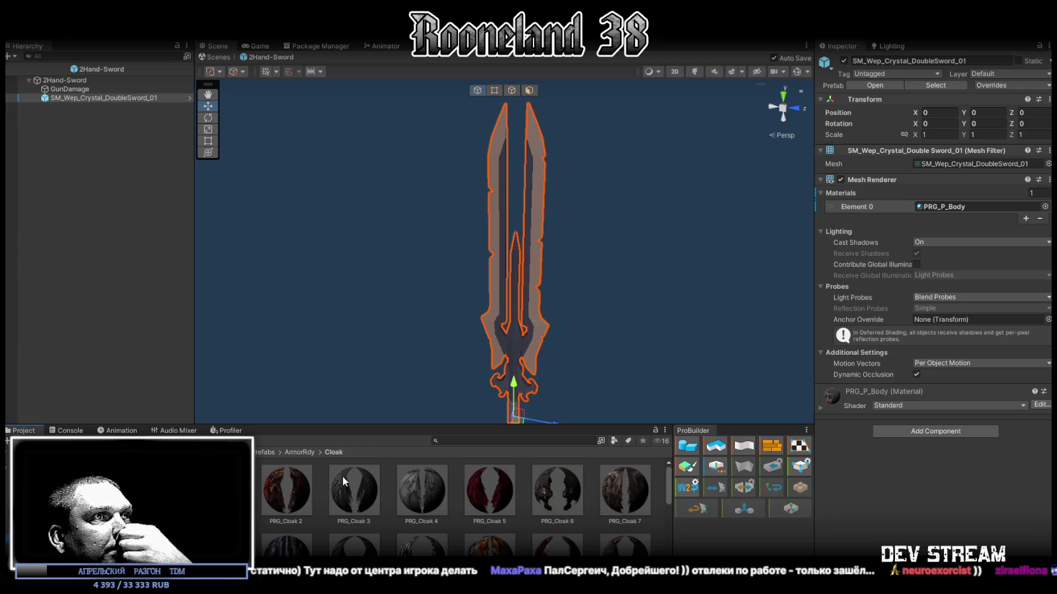
pyautogui.moveTo(306, 495)
pyautogui.mouseDown()
pyautogui.moveTo(479, 356)
pyautogui.moveTo(521, 351)
pyautogui.mouseUp()
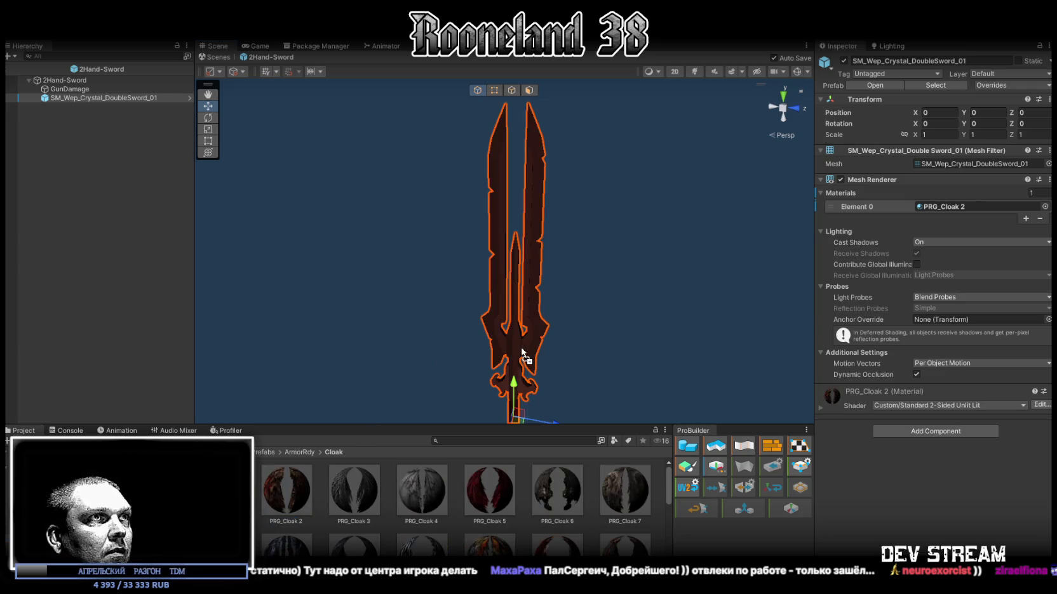
pyautogui.moveTo(546, 475); pyautogui.dragTo(523, 374)
pyautogui.scroll(-1, 489, 508)
pyautogui.moveTo(489, 529); pyautogui.dragTo(508, 381)
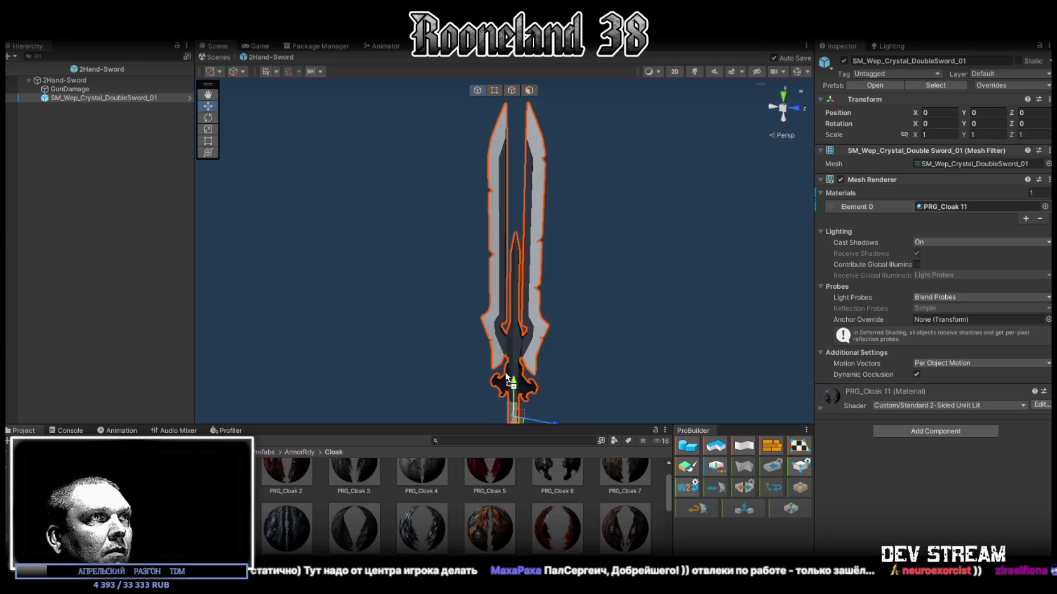
# Step: Orbit in close to inspect the recoloured sword, then return to the scene
pyautogui.moveTo(528, 341)
pyautogui.mouseDown()
pyautogui.moveTo(504, 307)
pyautogui.moveTo(478, 317)
pyautogui.mouseUp()
pyautogui.moveTo(264, 171)
pyautogui.mouseDown()
pyautogui.moveTo(401, 194)
pyautogui.moveTo(155, 260)
pyautogui.moveTo(87, 260)
pyautogui.moveTo(297, 224)
pyautogui.moveTo(394, 222)
pyautogui.mouseUp()
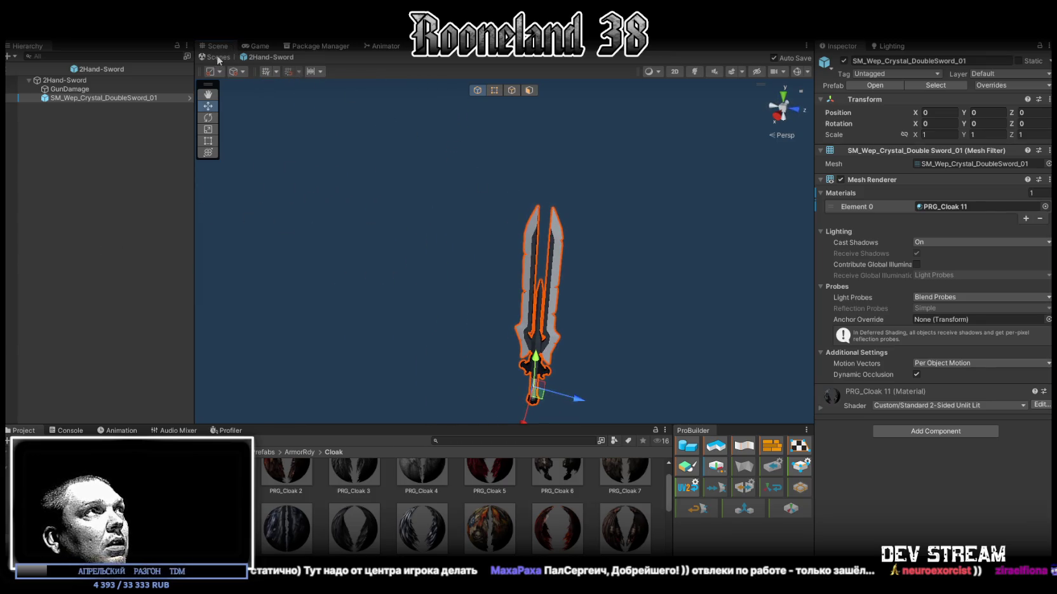
pyautogui.click(214, 58)
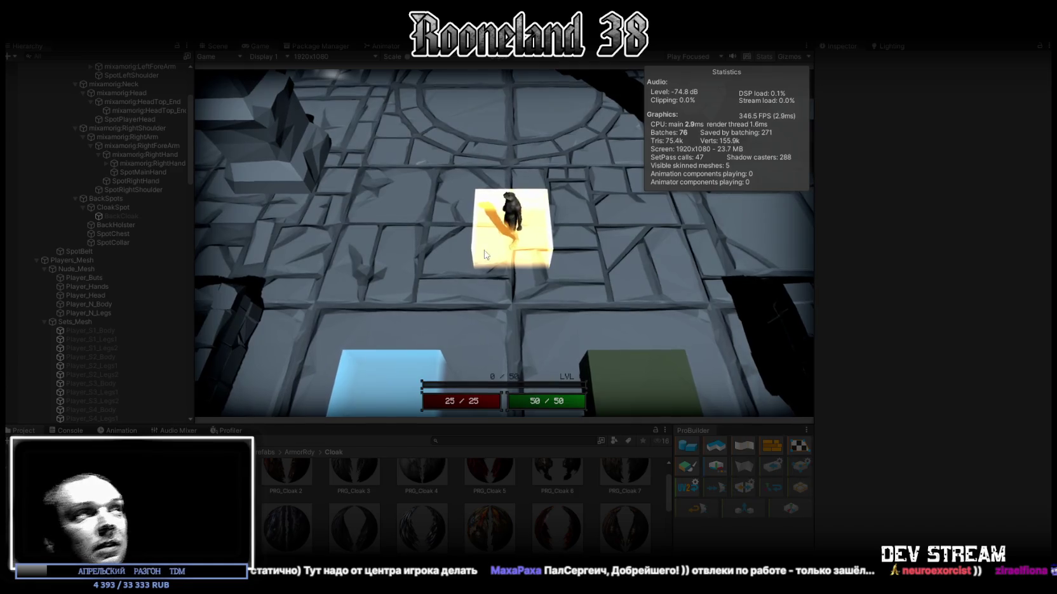
# Step: Run the frog knight over to pick up the 2Hand-Sword, draw it and swing
pyautogui.press('w')
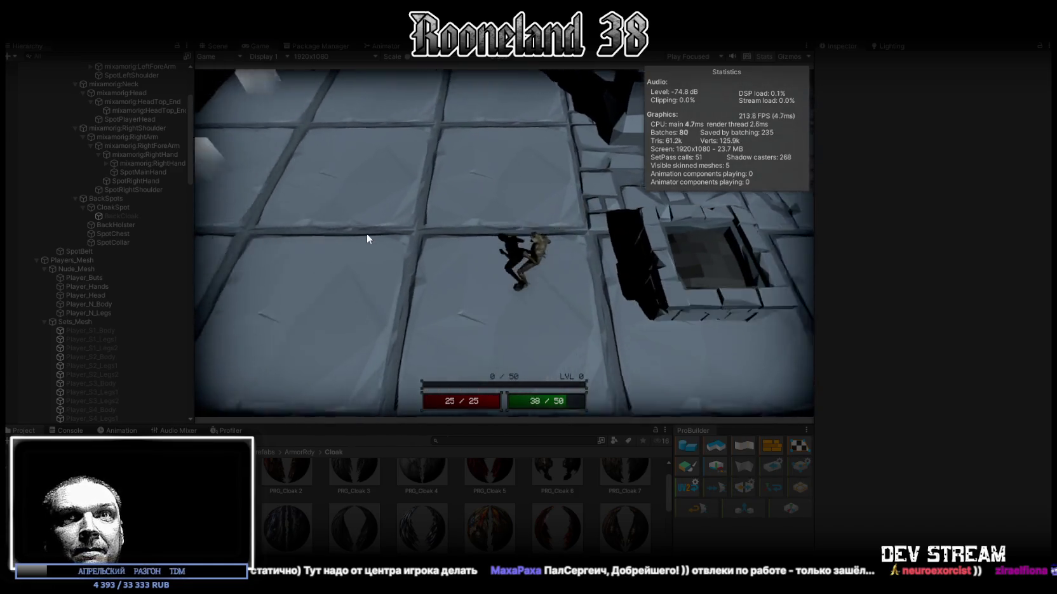
pyautogui.press('w')
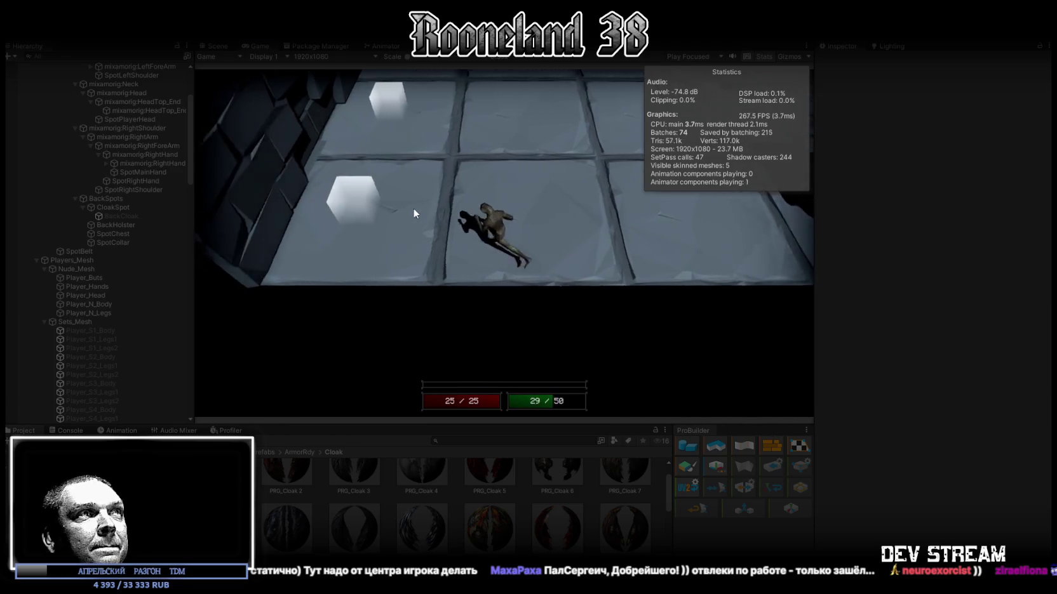
pyautogui.press('w')
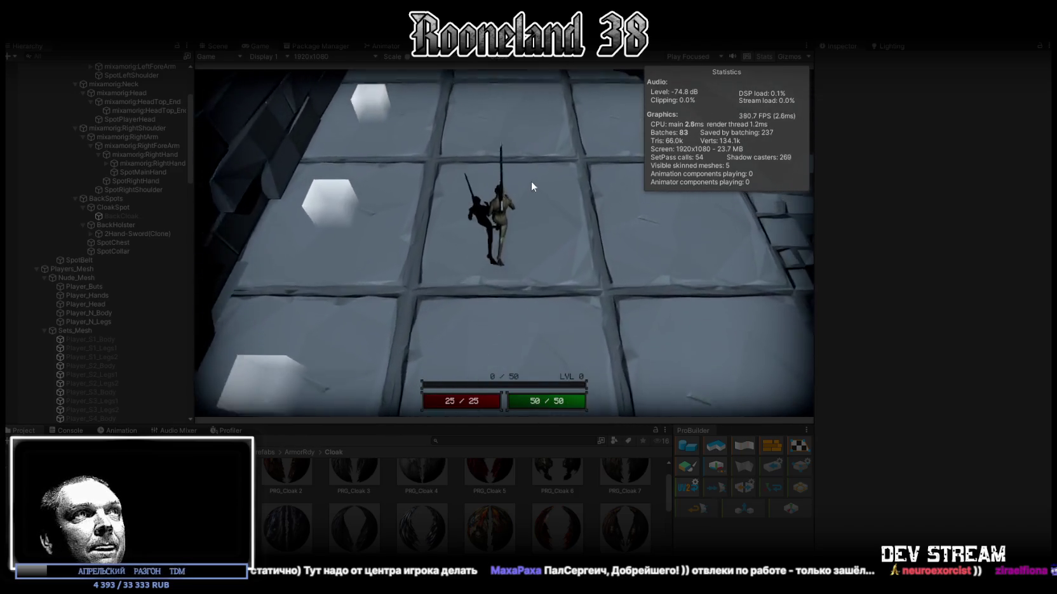
pyautogui.click(531, 181)
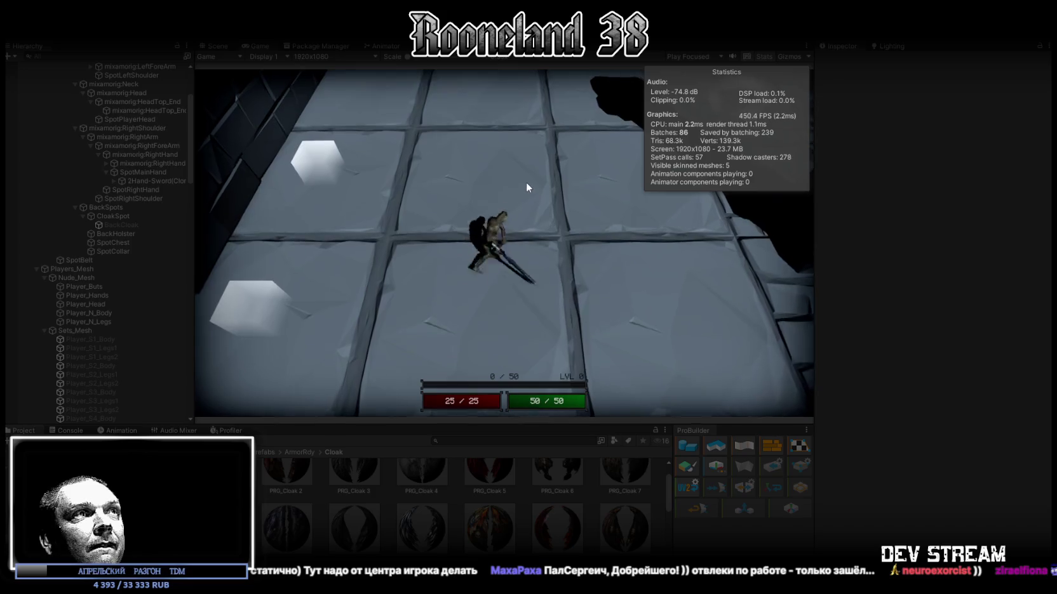
pyautogui.click(526, 188)
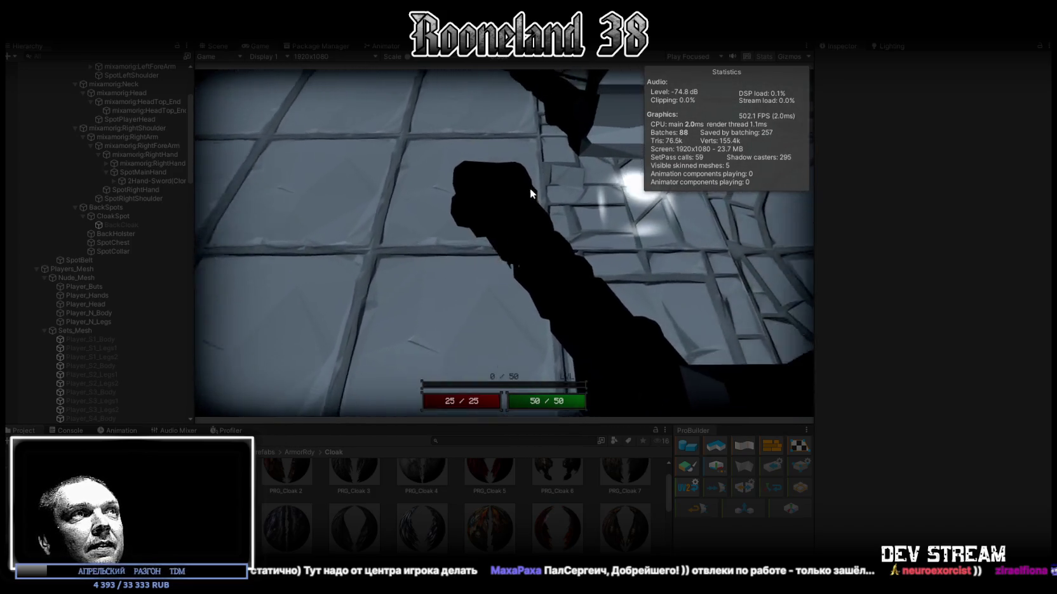
# Step: Move onto the radial-patterned floor, swing again, and switch to the Scene view
pyautogui.press('w')
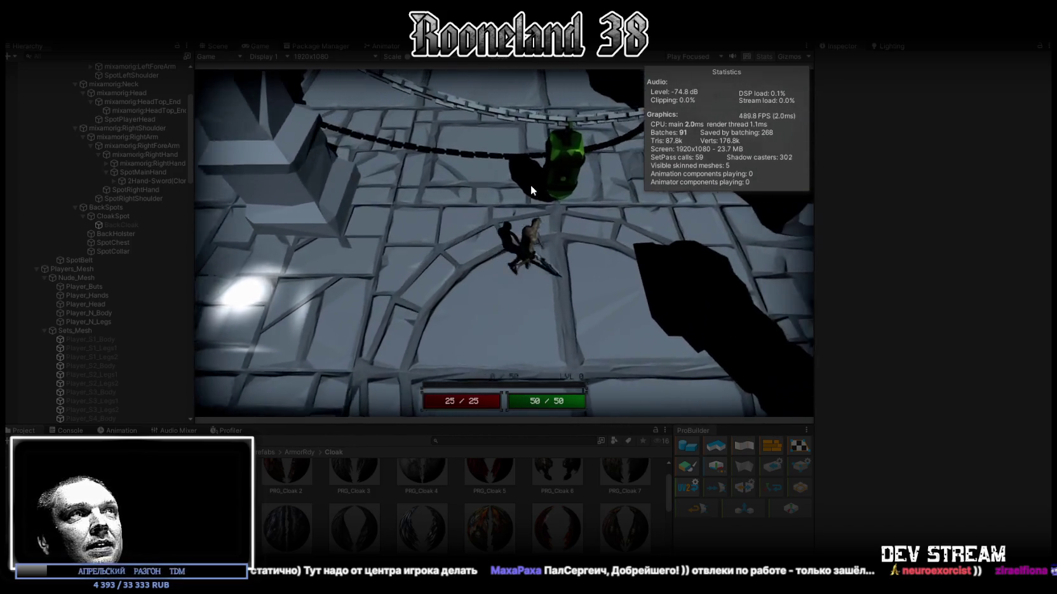
pyautogui.click(531, 184)
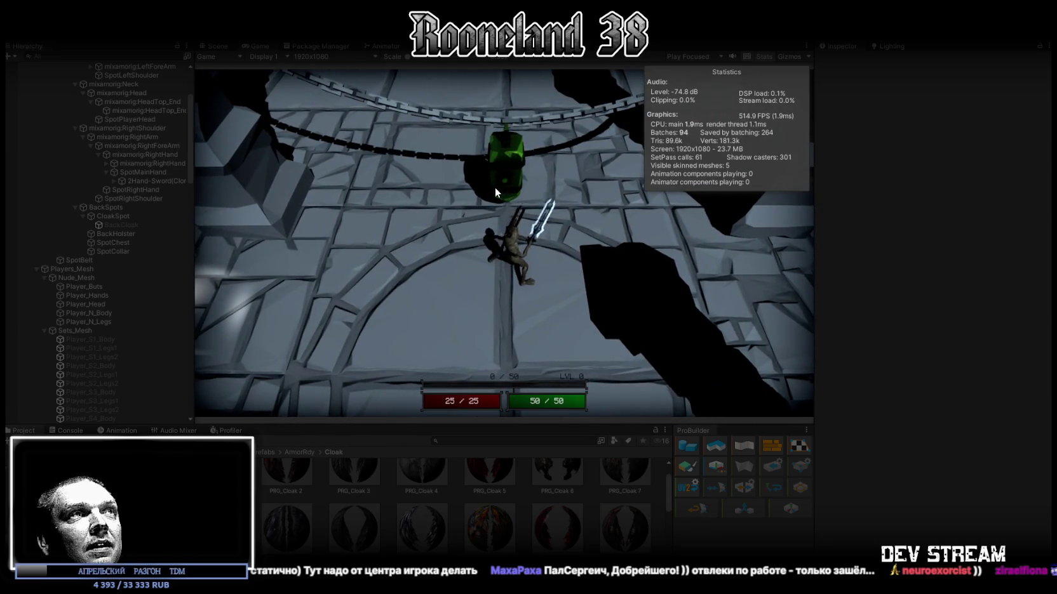
pyautogui.click(215, 45)
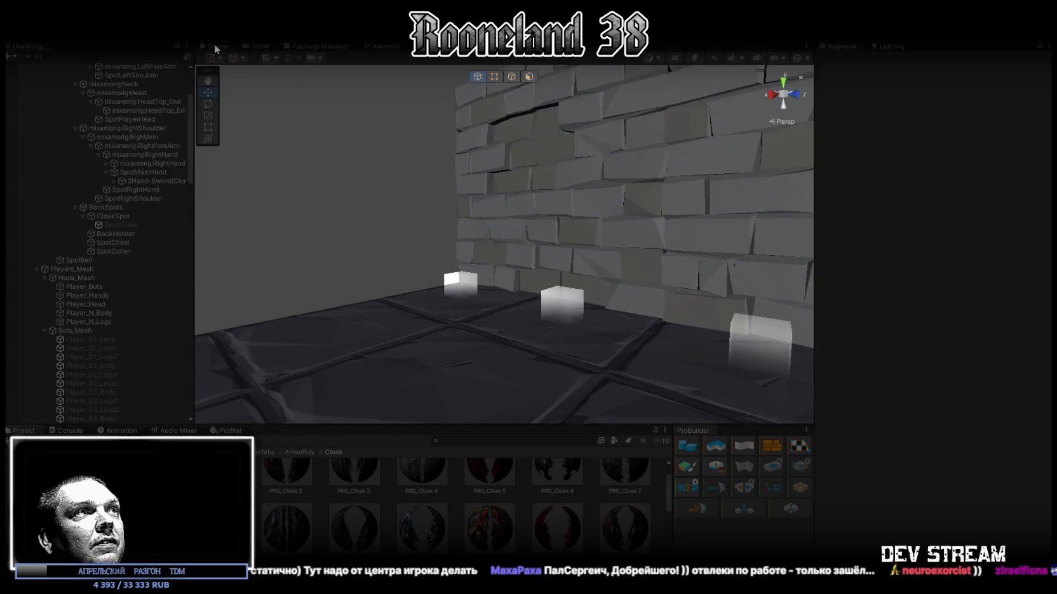
# Step: Frame the frog knight and select only the held crystal sword mesh with the rotate tool
pyautogui.press('f')
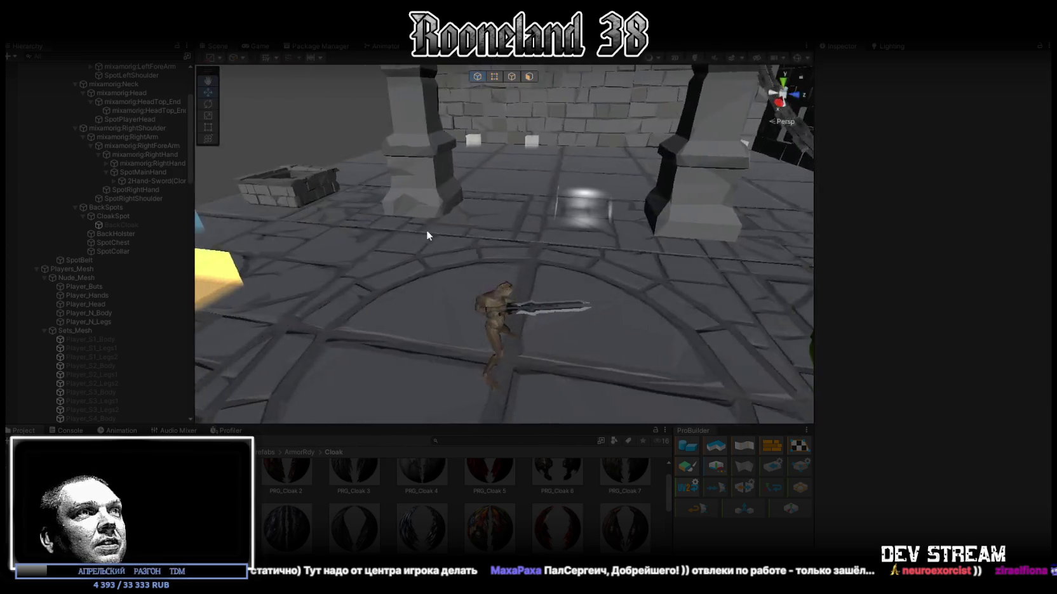
pyautogui.scroll(5, 425, 232)
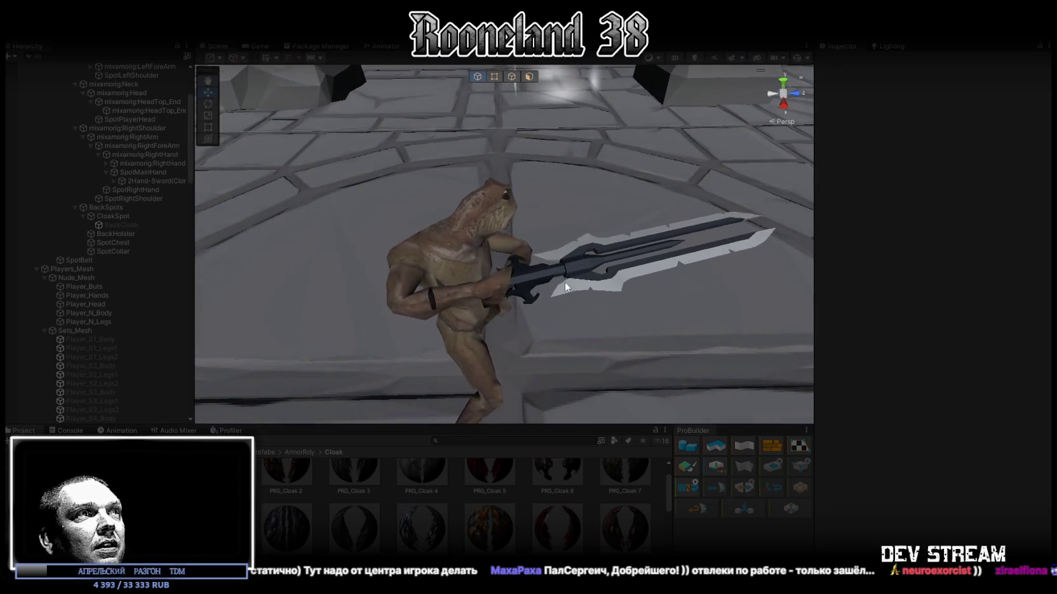
pyautogui.click(567, 289)
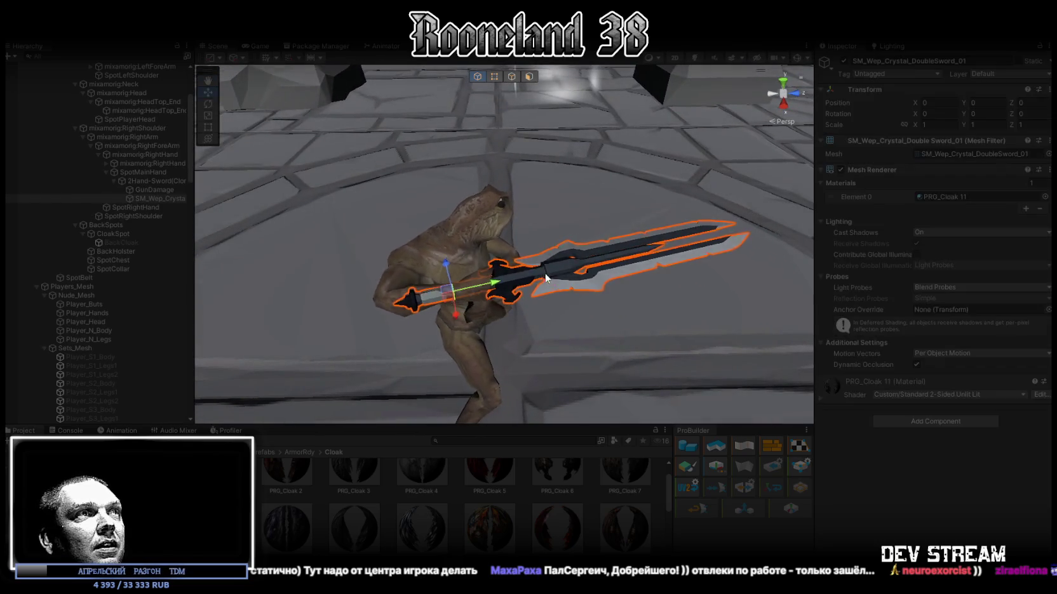
pyautogui.keyDown('ctrl'); pyautogui.click(153, 189); pyautogui.keyUp('ctrl')
pyautogui.press('e')
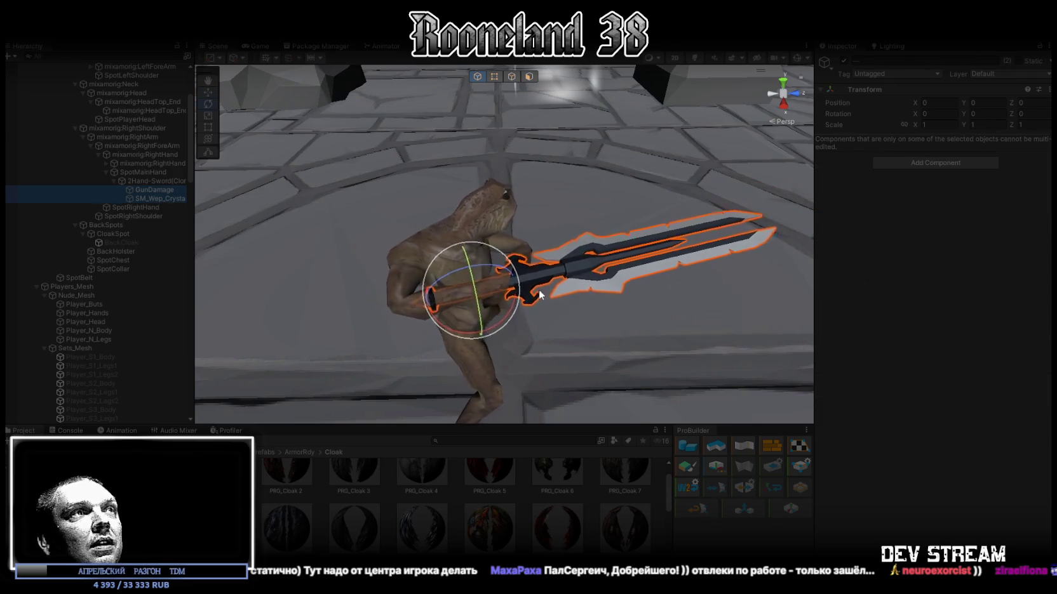
pyautogui.click(139, 198)
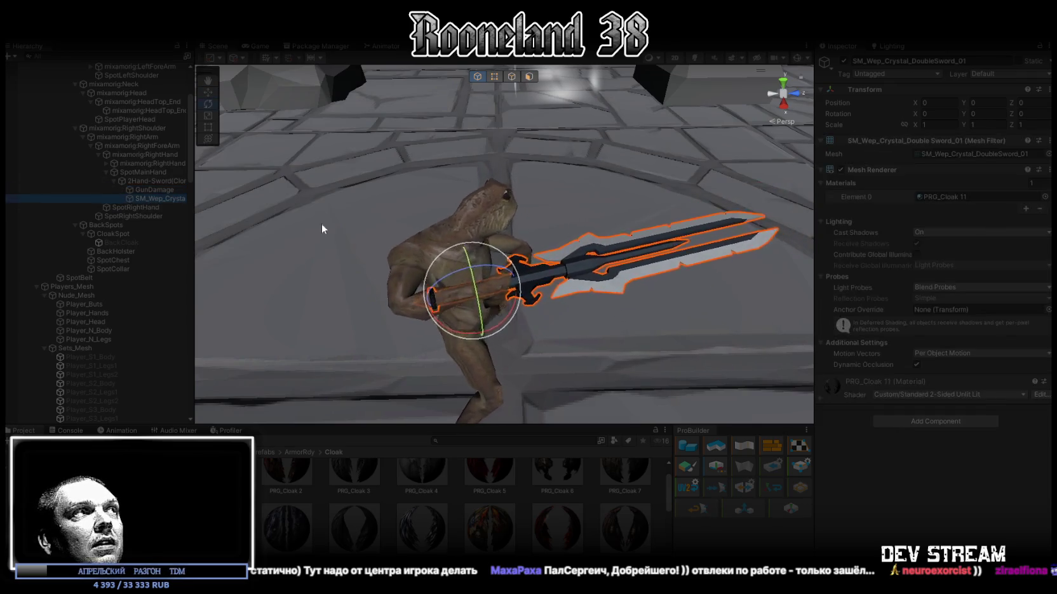
# Step: Set the held sword's Rotation Z and X to 90, stop Play, and open Prefabs > Test > Weapon
pyautogui.click(1034, 113)
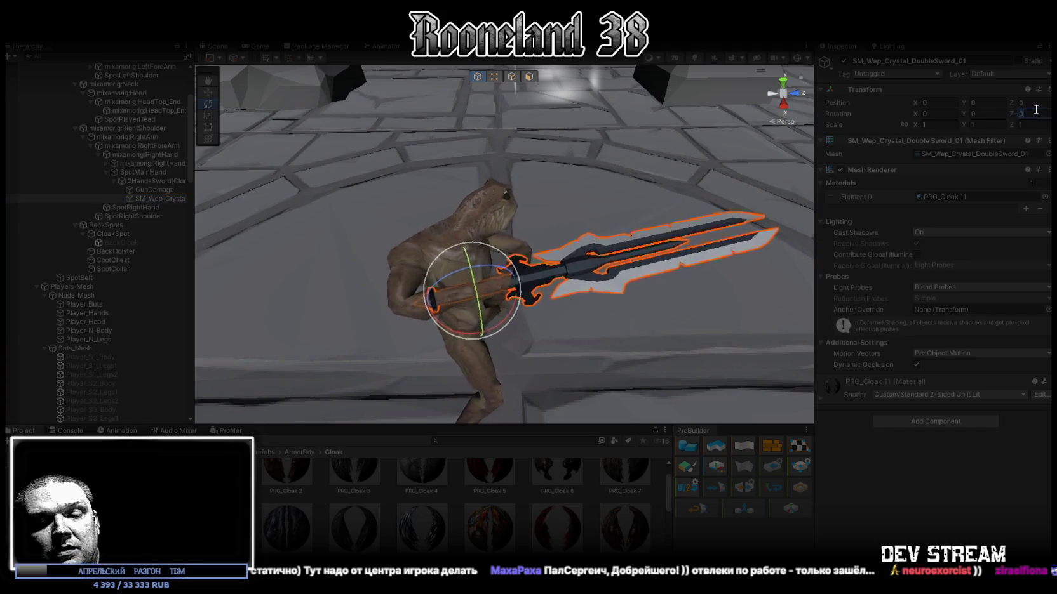
pyautogui.write('90')
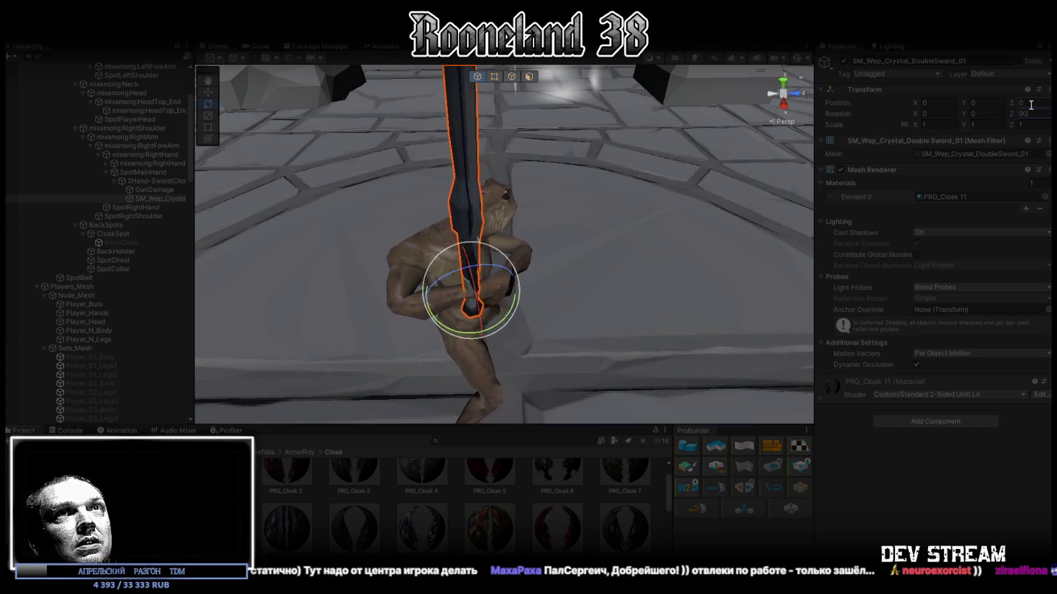
pyautogui.click(938, 114)
pyautogui.write('90')
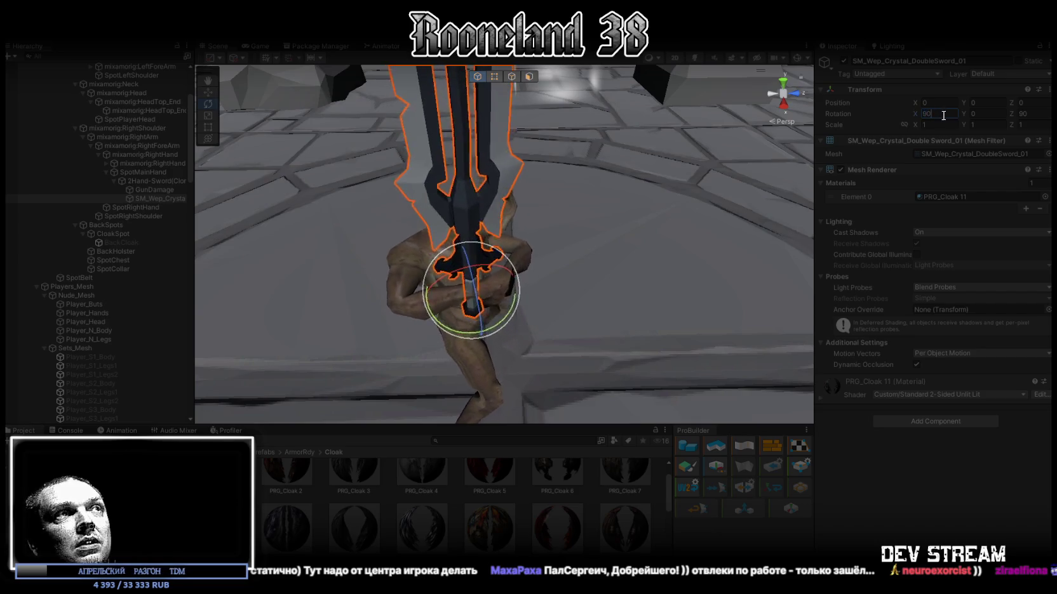
pyautogui.moveTo(572, 191)
pyautogui.mouseDown()
pyautogui.moveTo(554, 118)
pyautogui.moveTo(574, 118)
pyautogui.mouseUp()
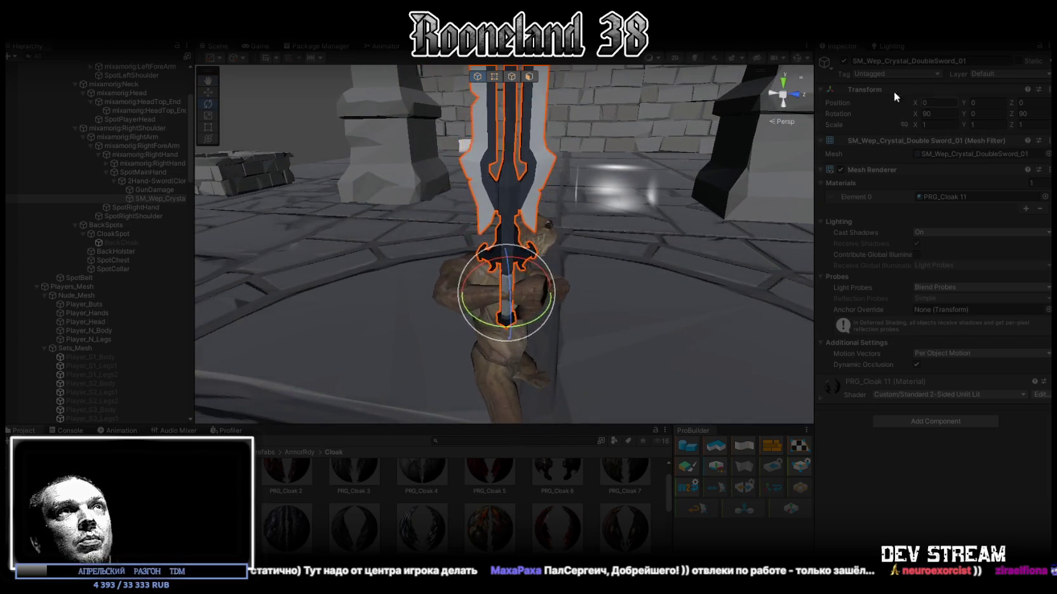
pyautogui.hotkey('ctrl', 'p')
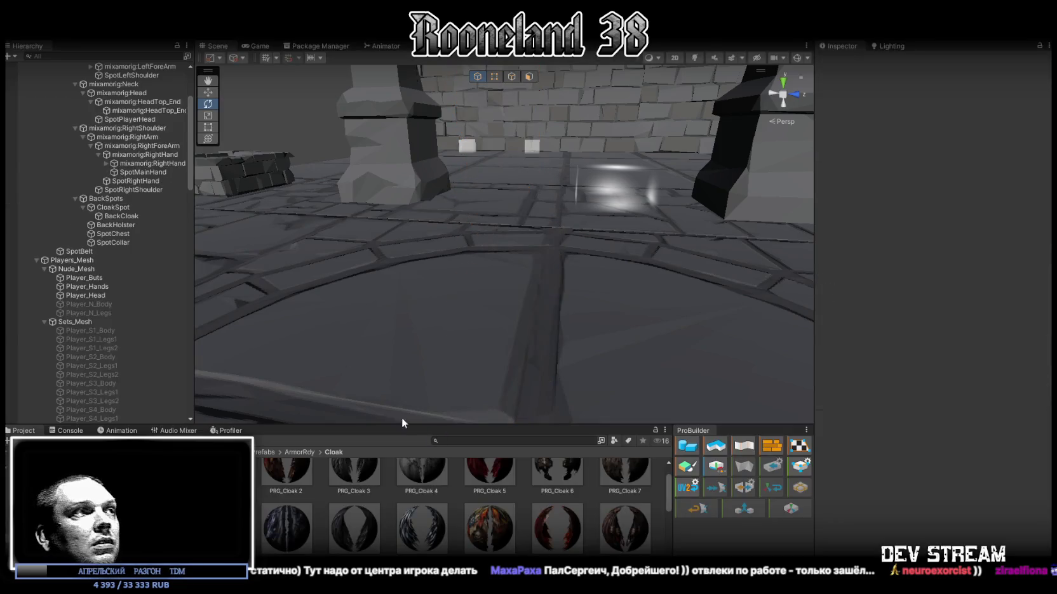
pyautogui.click(57, 508)
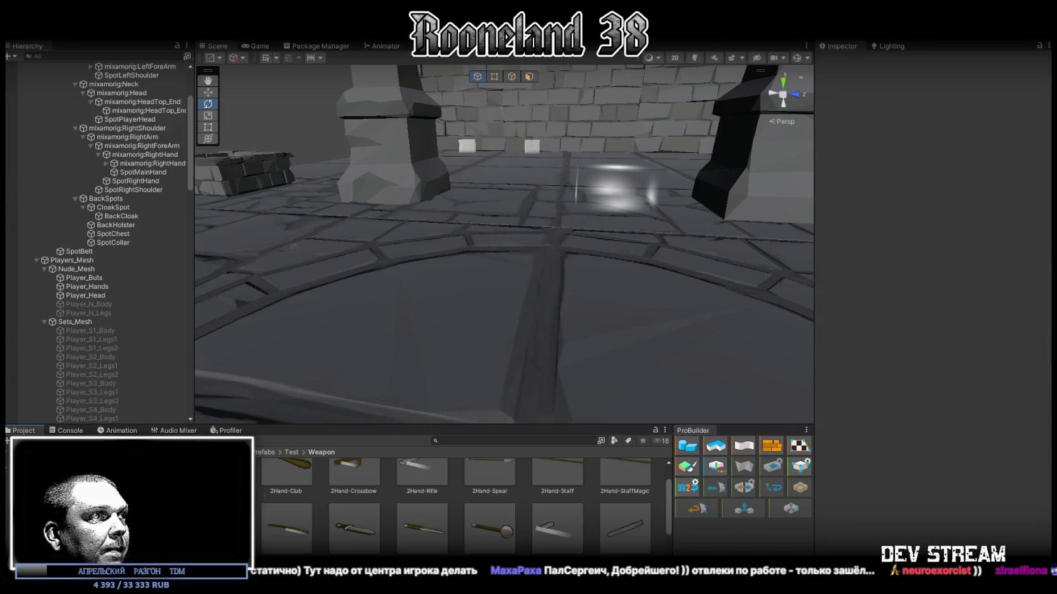
# Step: Open the 2Hand-Sword prefab and enter 90, 90 rotation values on the sword
pyautogui.scroll(-1, 463, 508)
pyautogui.doubleClick(286, 525)
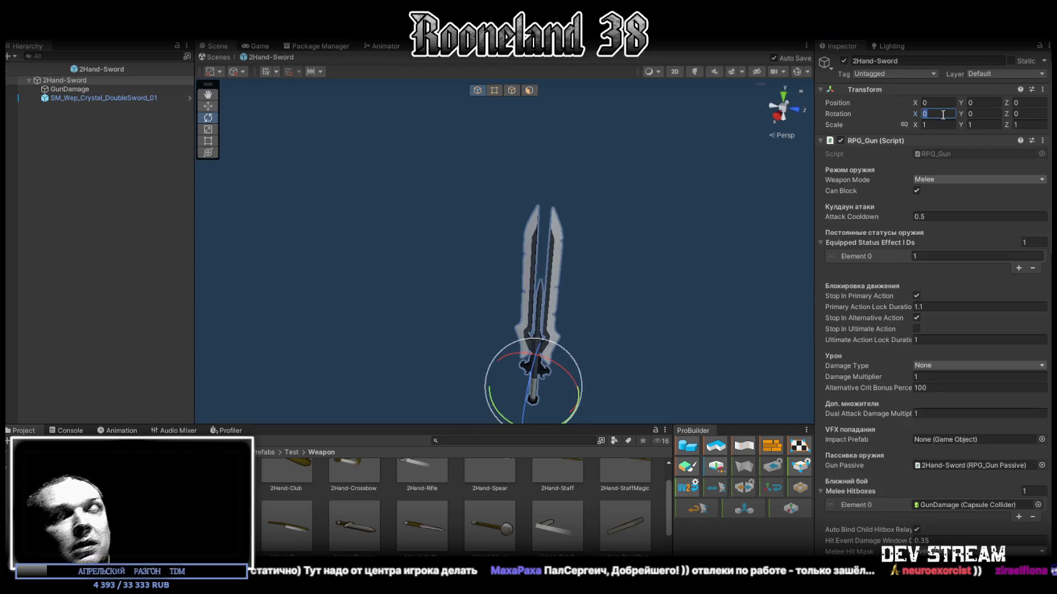
pyautogui.write('90')
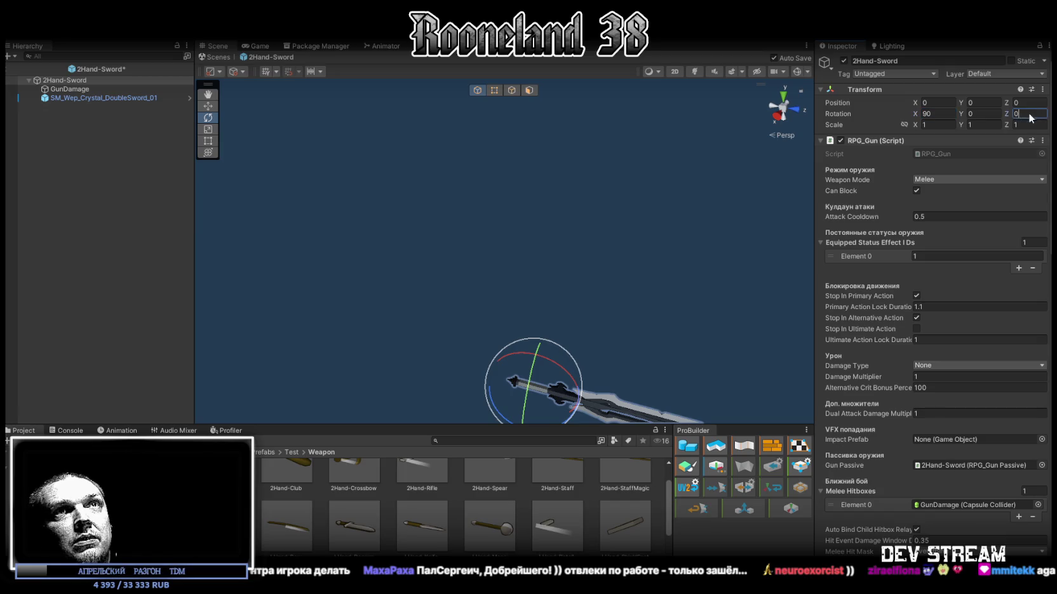
pyautogui.write('90')
pyautogui.moveTo(603, 227); pyautogui.dragTo(390, 243)
# Step: Check the GunDamage collider options, then reset the 2Hand-Sword root's Z rotation to 0
pyautogui.click(70, 89)
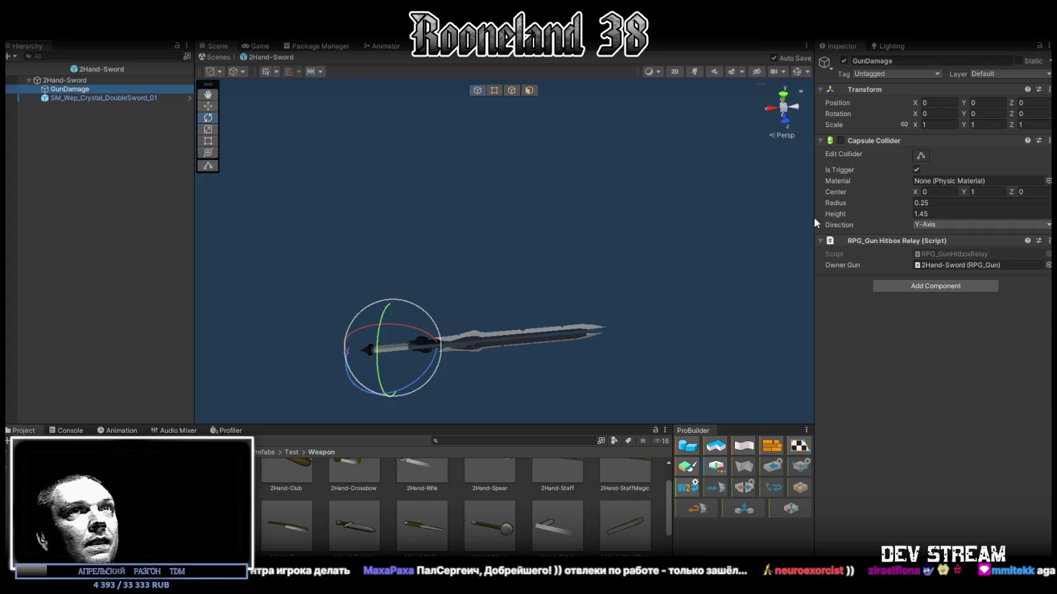
pyautogui.click(924, 155)
pyautogui.click(946, 226)
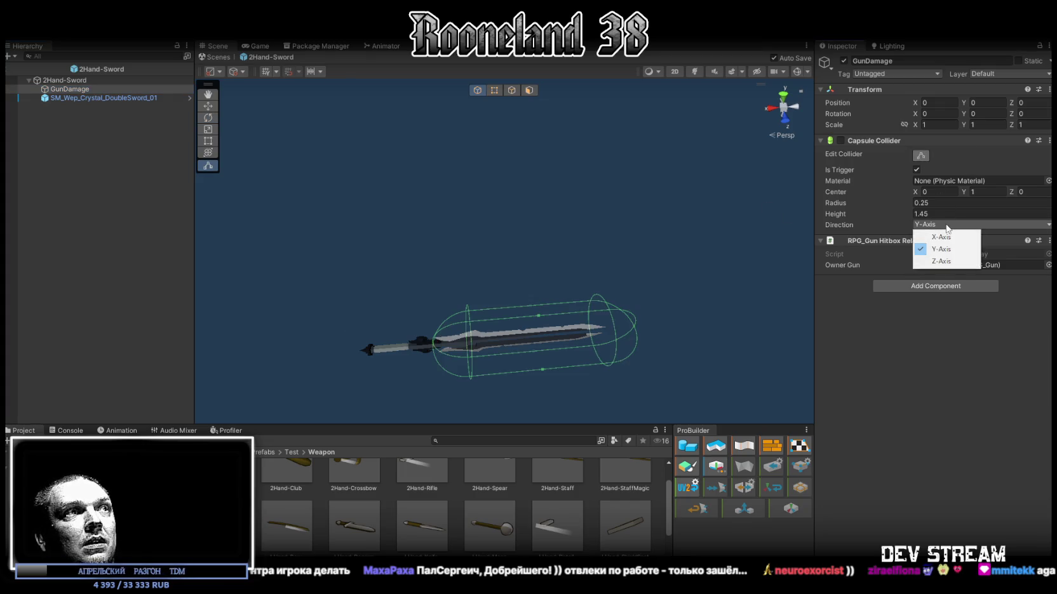
pyautogui.click(70, 98)
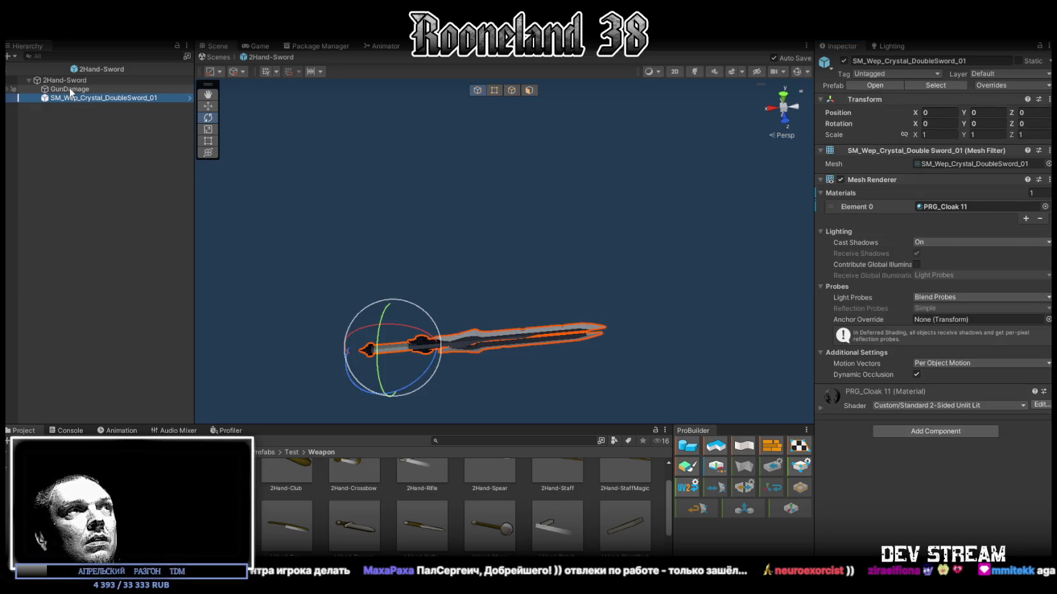
pyautogui.click(70, 80)
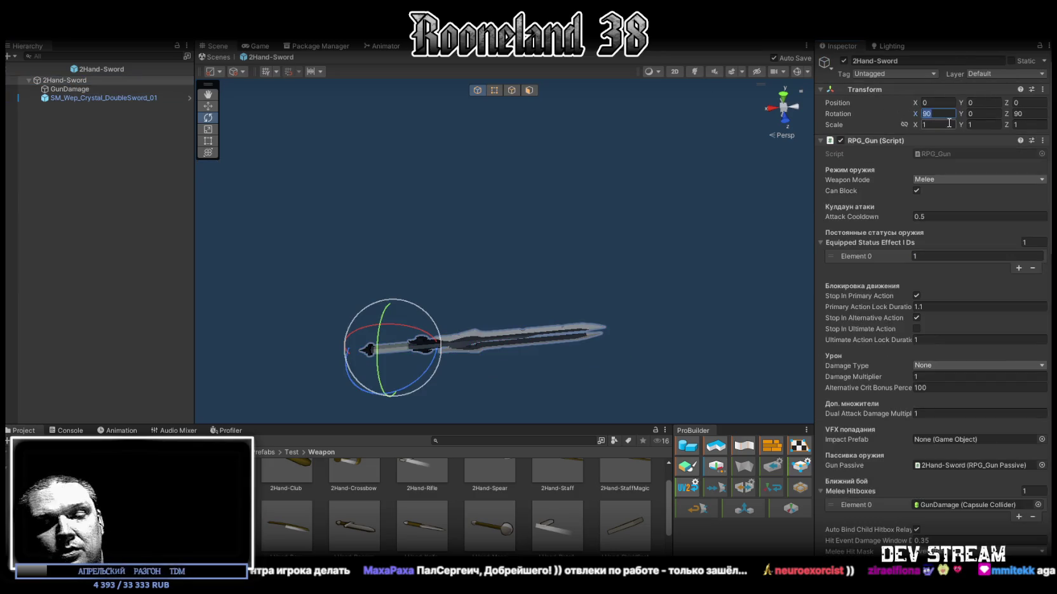
pyautogui.write('0')
pyautogui.click(1019, 115)
pyautogui.write('0')
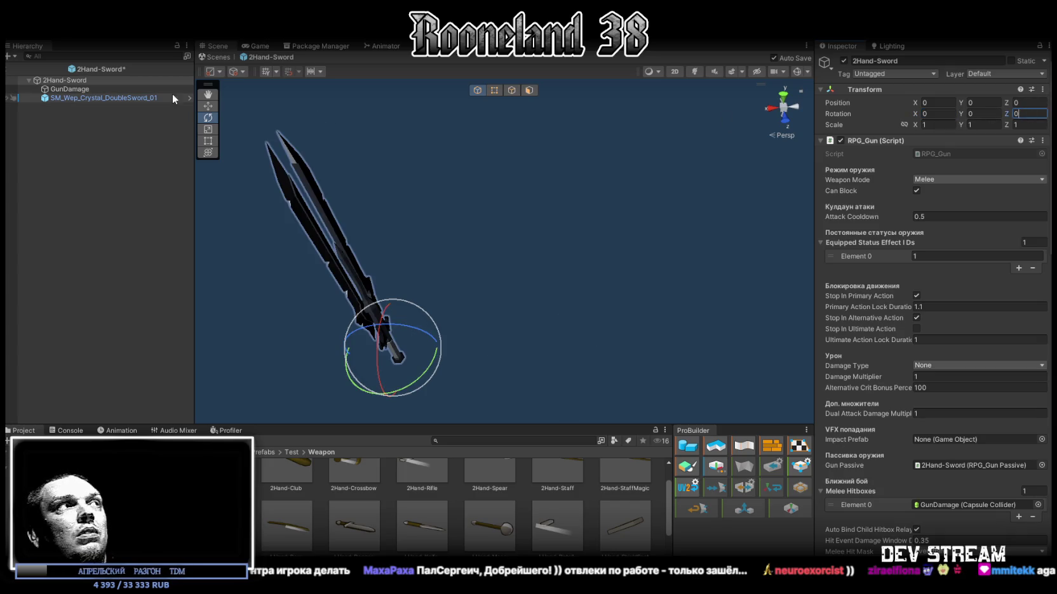
# Step: Set the crystal sword mesh's Rotation X and Z to 90 and reselect GunDamage
pyautogui.click(92, 98)
pyautogui.click(942, 124)
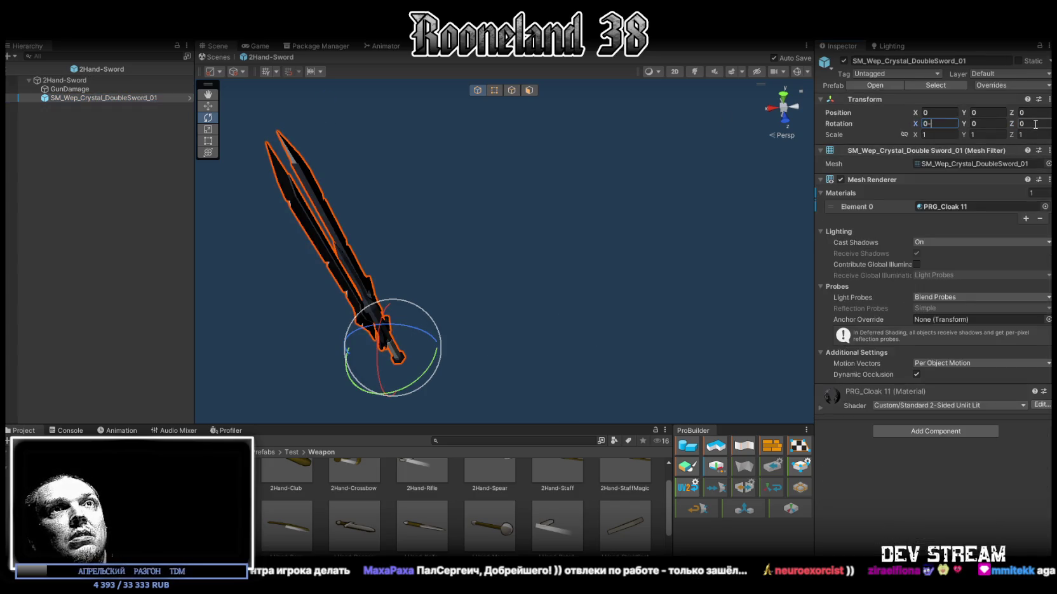
pyautogui.write('90')
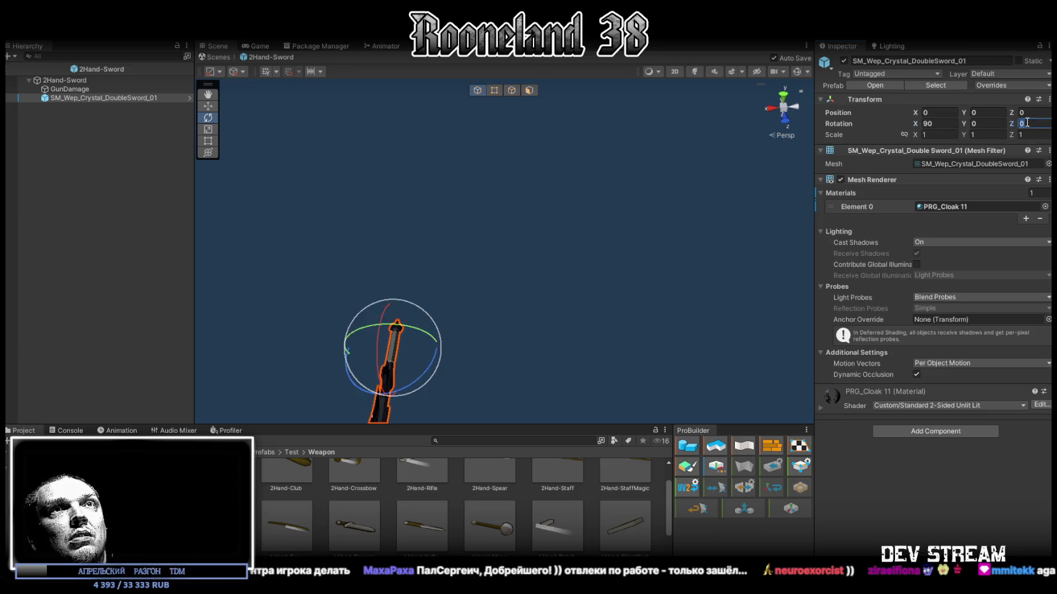
pyautogui.write('90')
pyautogui.click(70, 90)
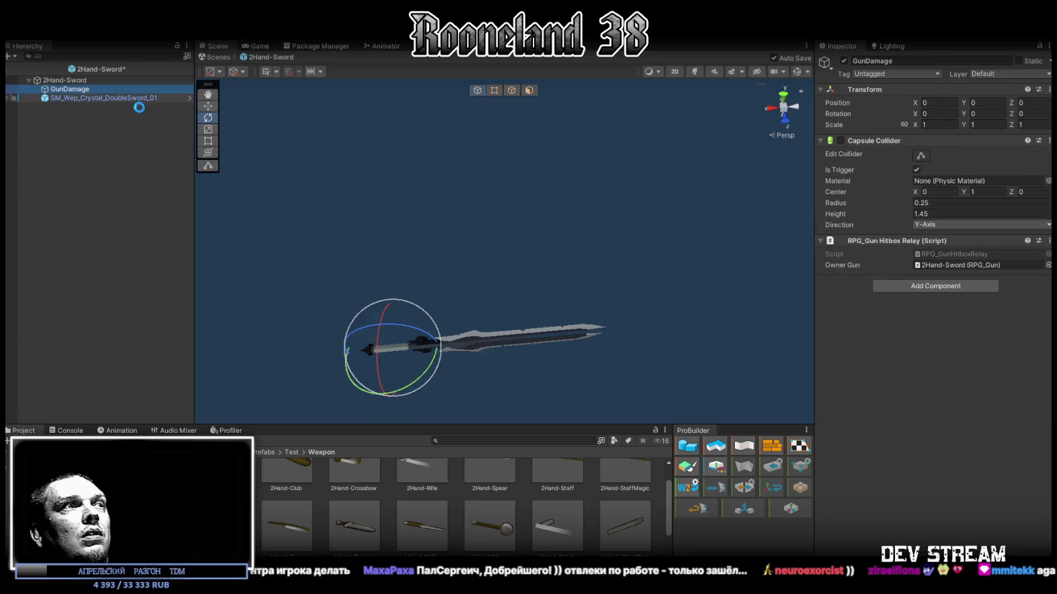
# Step: Set the GunDamage capsule Direction to X-Axis and its Center X to -1
pyautogui.click(920, 156)
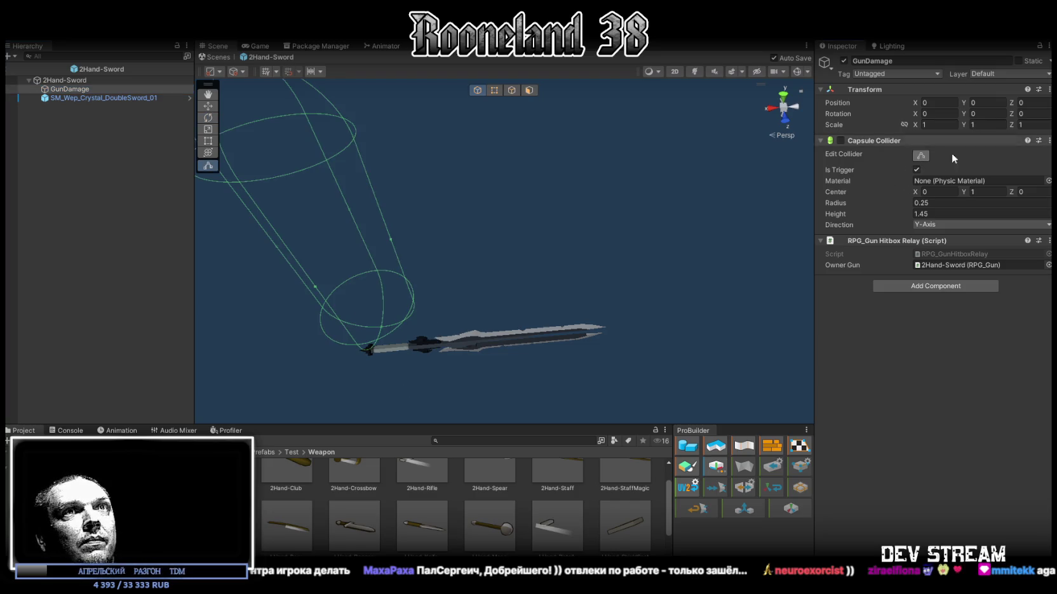
pyautogui.click(945, 226)
pyautogui.click(940, 237)
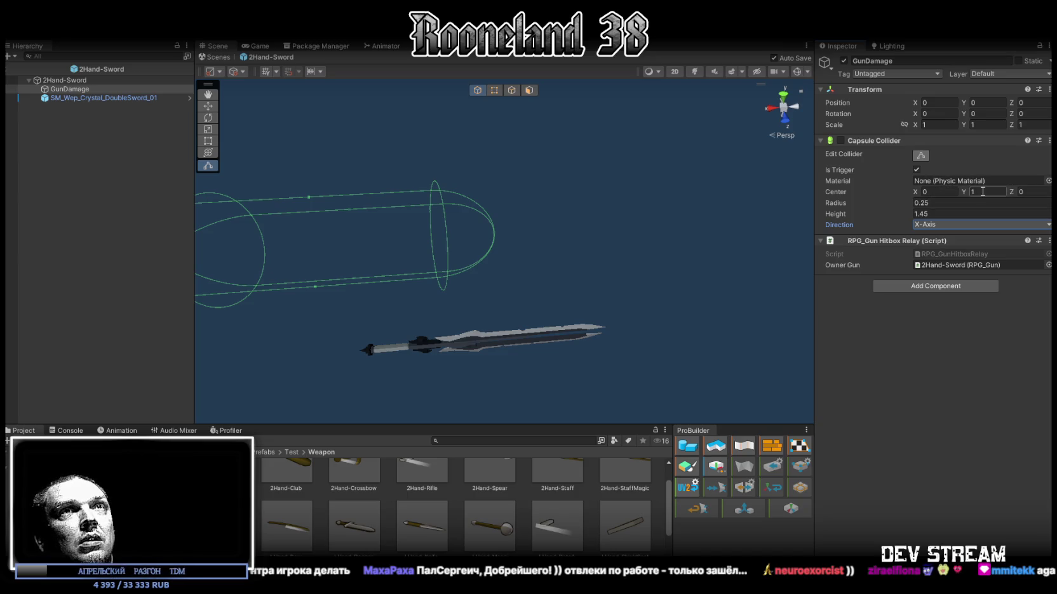
pyautogui.press('Return')
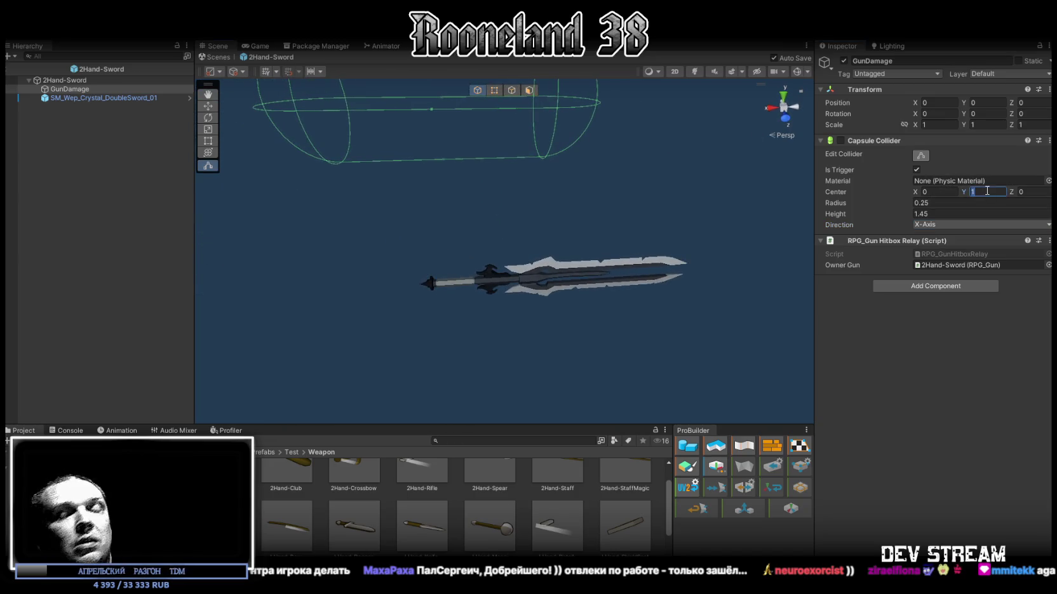
pyautogui.write('0')
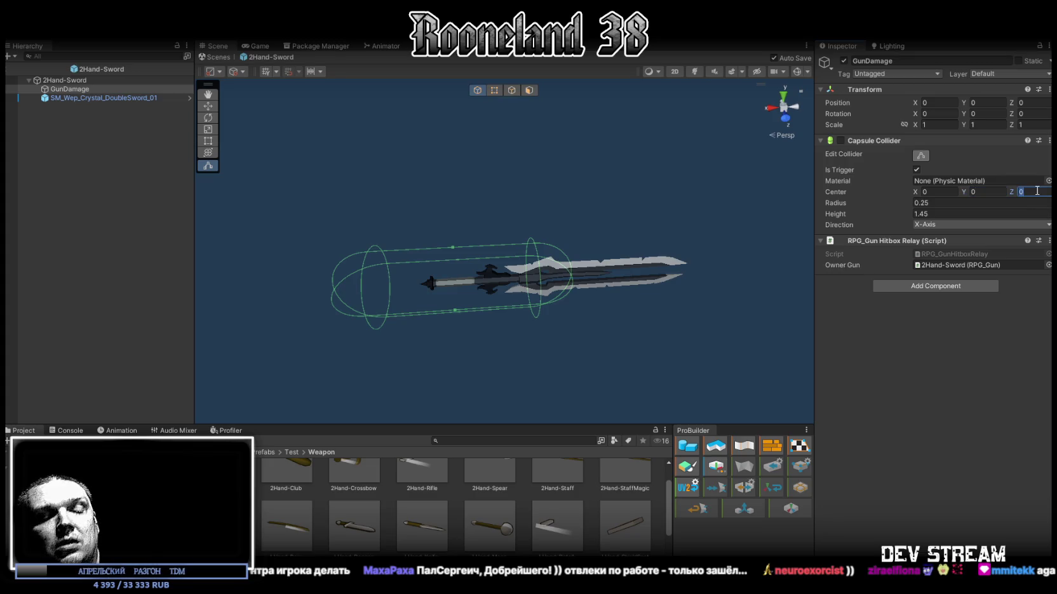
pyautogui.write('1')
pyautogui.click(947, 191)
pyautogui.write('1')
pyautogui.write('0')
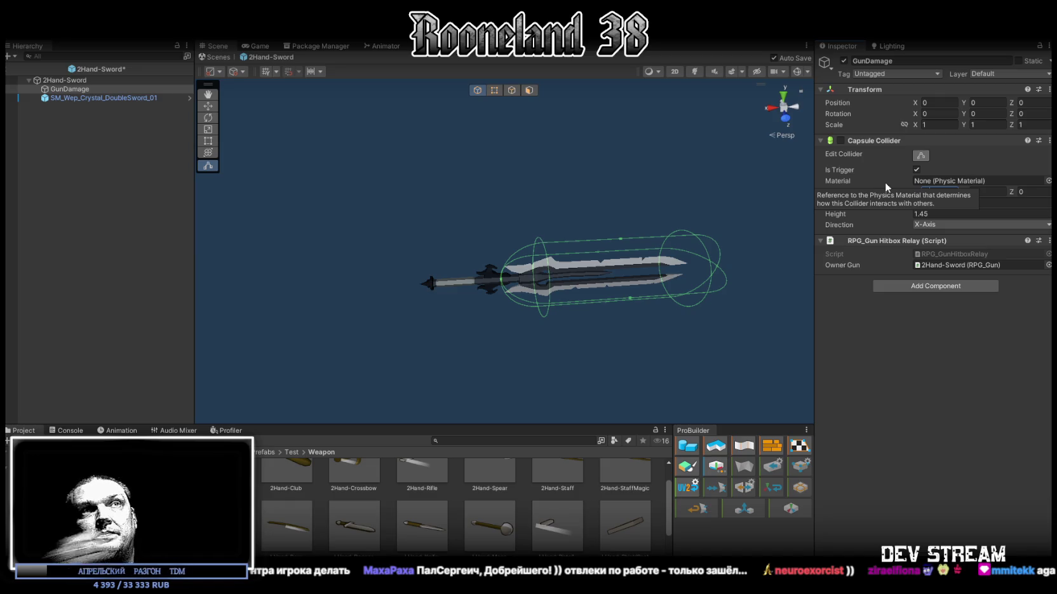
# Step: Orbit and frame the sword to check the hitbox, then exit to the level
pyautogui.moveTo(559, 238)
pyautogui.mouseDown()
pyautogui.moveTo(549, 265)
pyautogui.moveTo(724, 339)
pyautogui.moveTo(727, 285)
pyautogui.moveTo(608, 263)
pyautogui.moveTo(542, 237)
pyautogui.moveTo(739, 326)
pyautogui.moveTo(770, 321)
pyautogui.moveTo(538, 217)
pyautogui.mouseUp()
pyautogui.press('f')
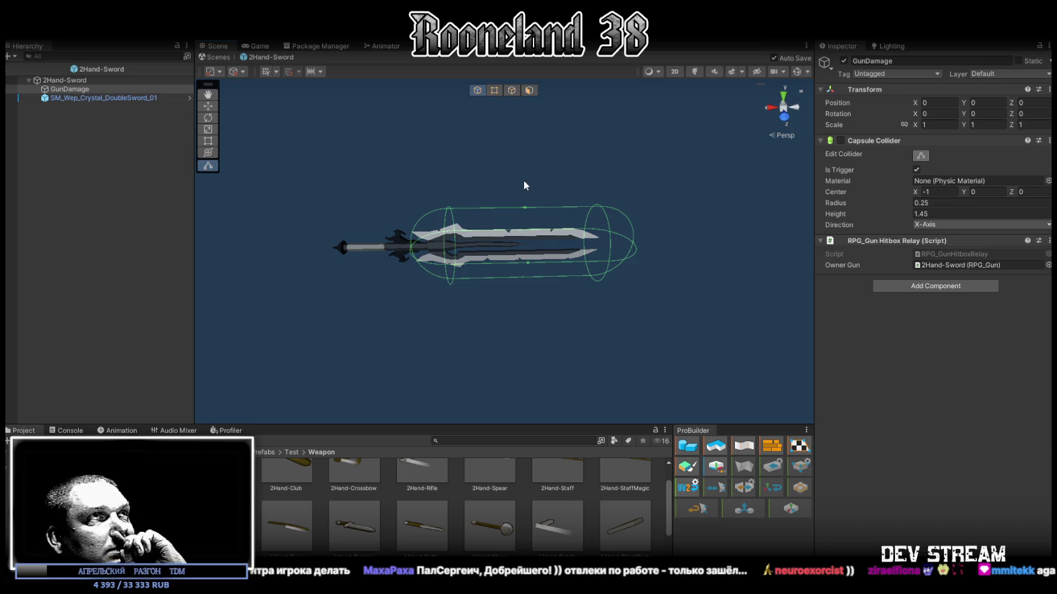
pyautogui.click(219, 57)
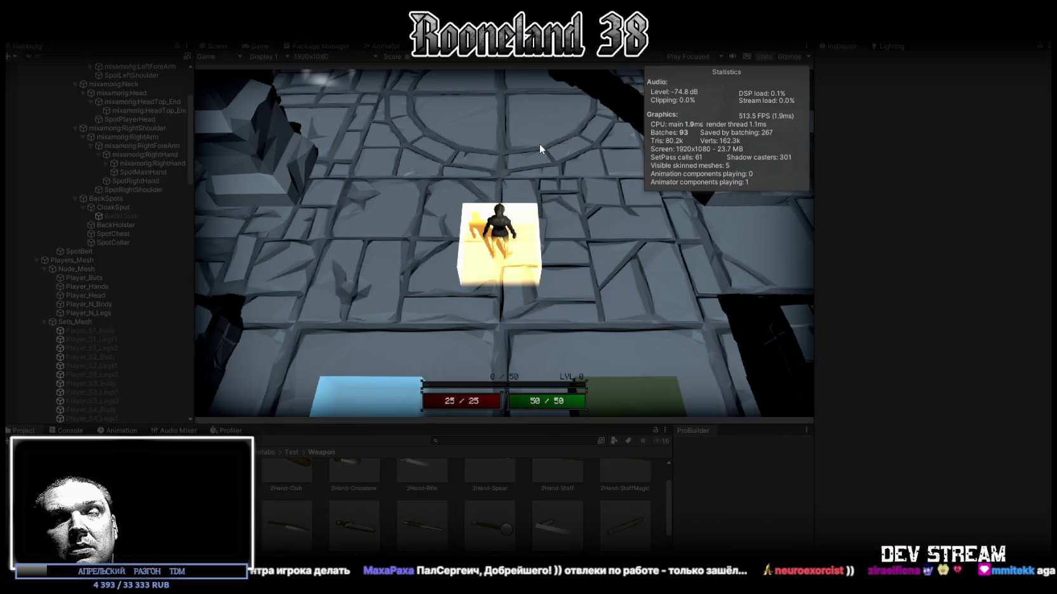
# Step: Run the frog knight to pick up and draw the two-handed sword into an attack pose
pyautogui.press('w')
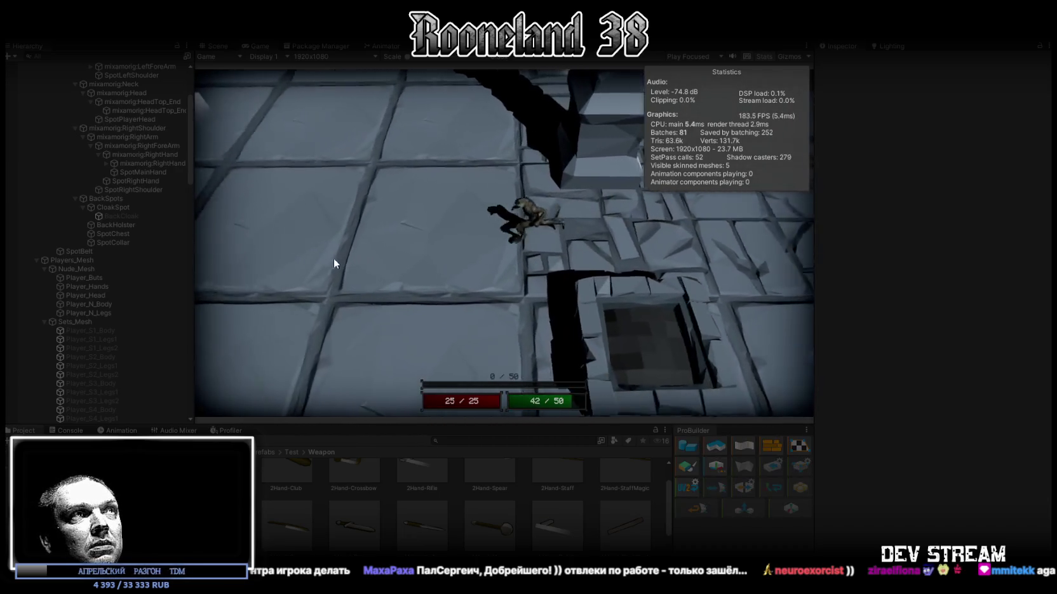
pyautogui.press('w')
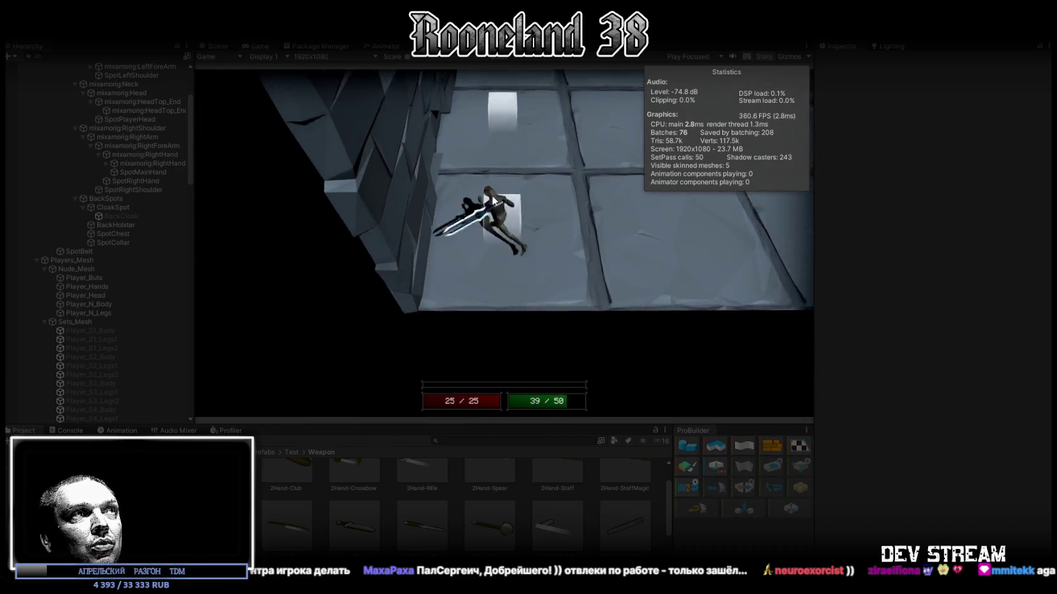
pyautogui.press('w')
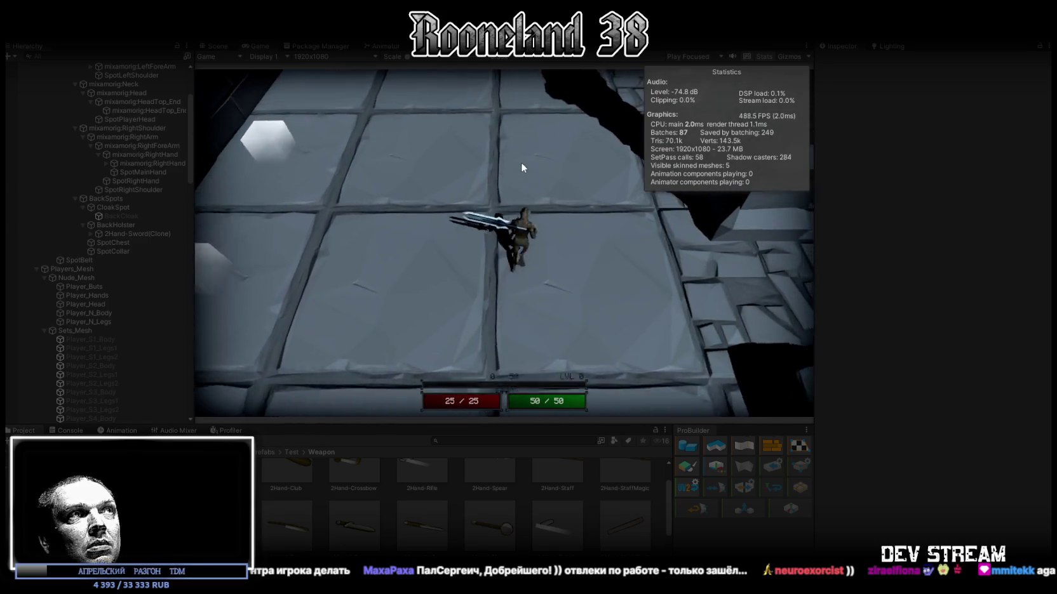
pyautogui.press('w')
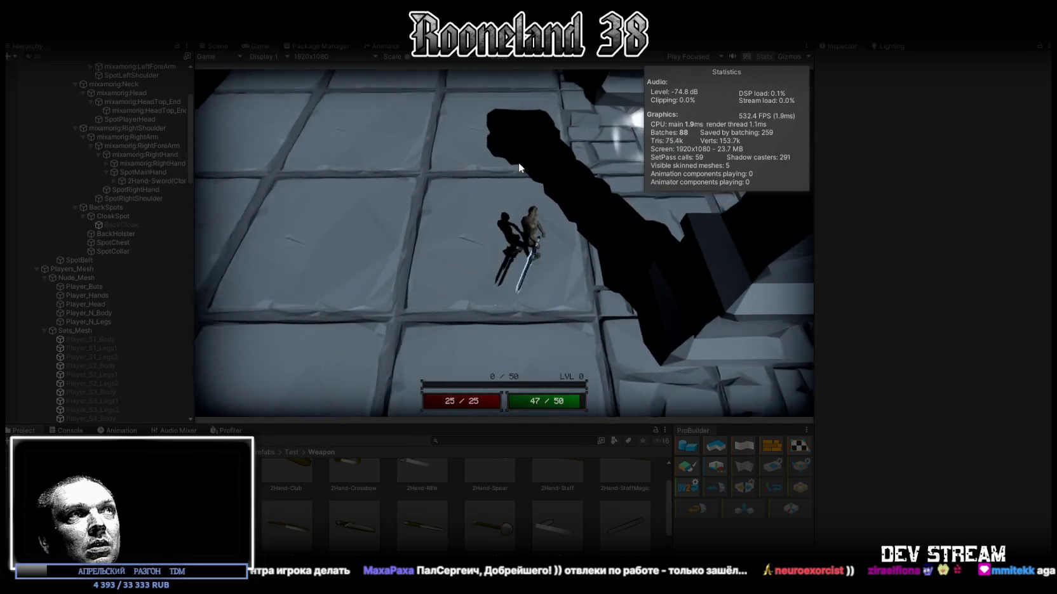
pyautogui.press('w')
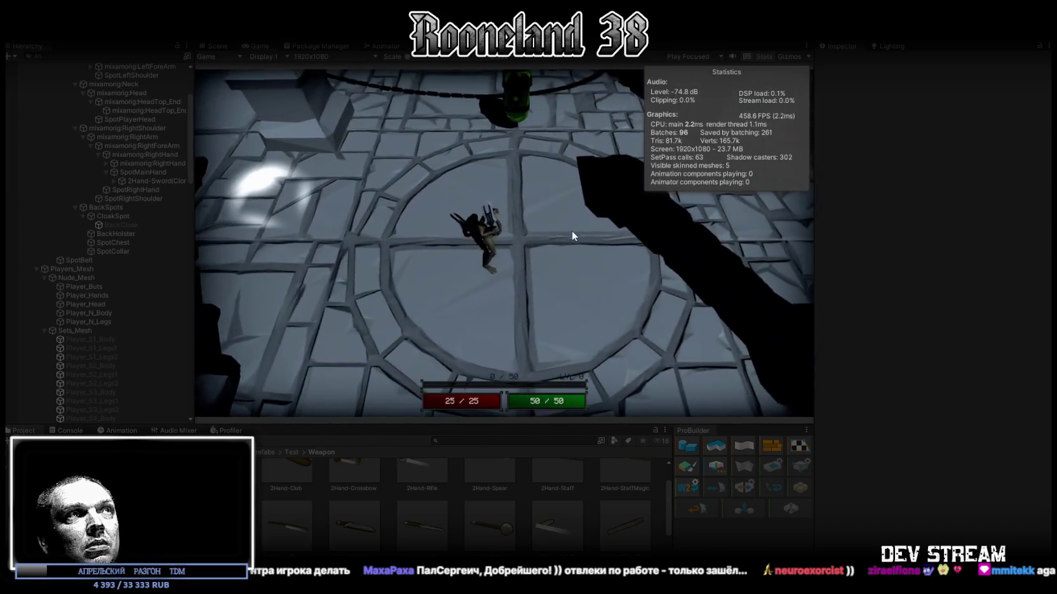
pyautogui.press('w')
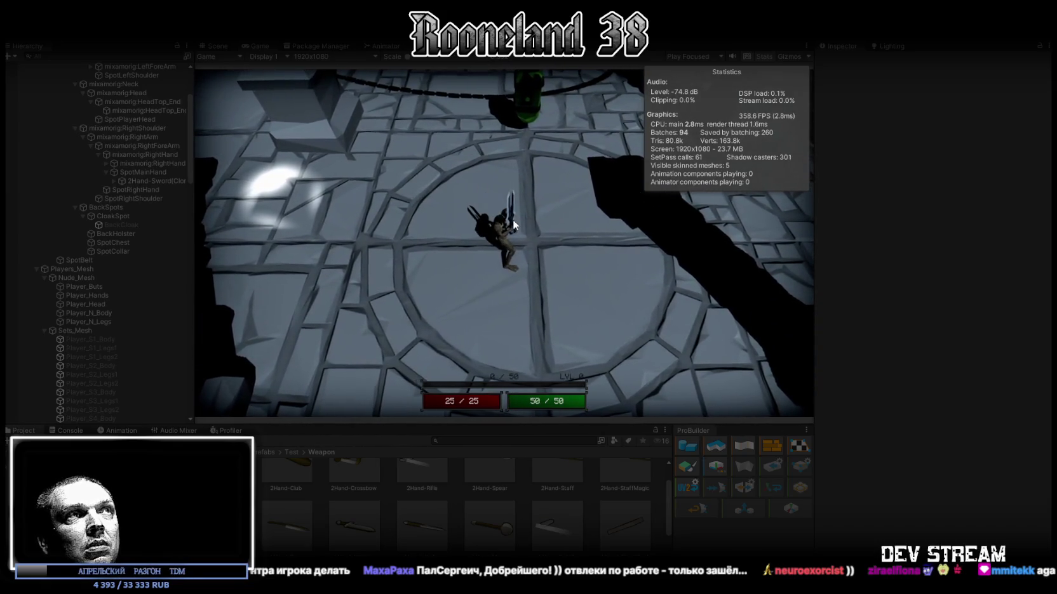
# Step: In the Scene view, move the held sword into the frog's hands at position 0.1, 0.125, 0
pyautogui.click(219, 46)
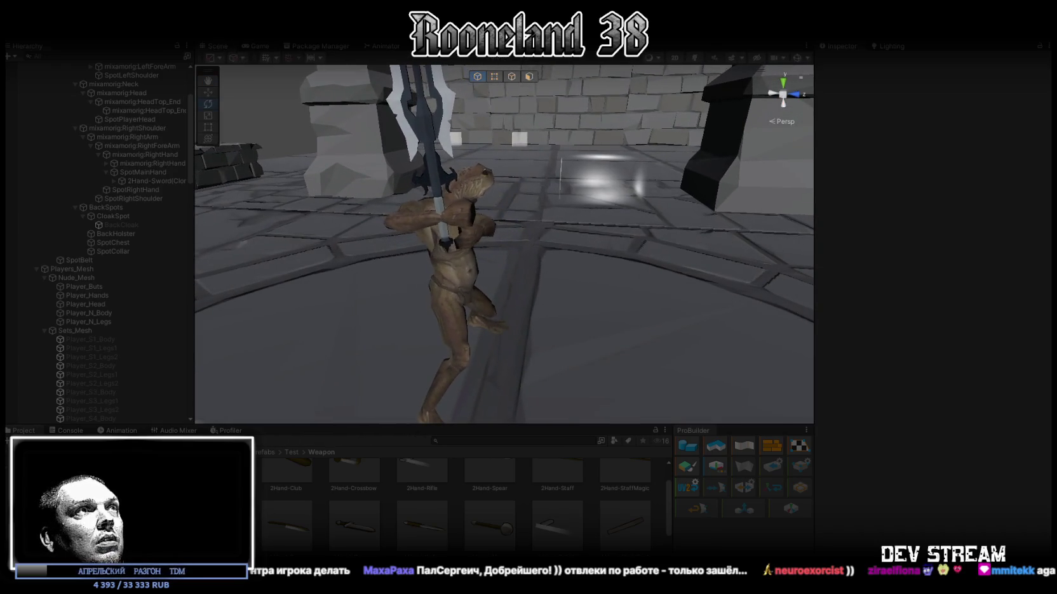
pyautogui.moveTo(407, 248)
pyautogui.mouseDown()
pyautogui.moveTo(425, 243)
pyautogui.moveTo(324, 205)
pyautogui.moveTo(297, 217)
pyautogui.moveTo(382, 215)
pyautogui.mouseUp()
pyautogui.click(426, 244)
pyautogui.press('w')
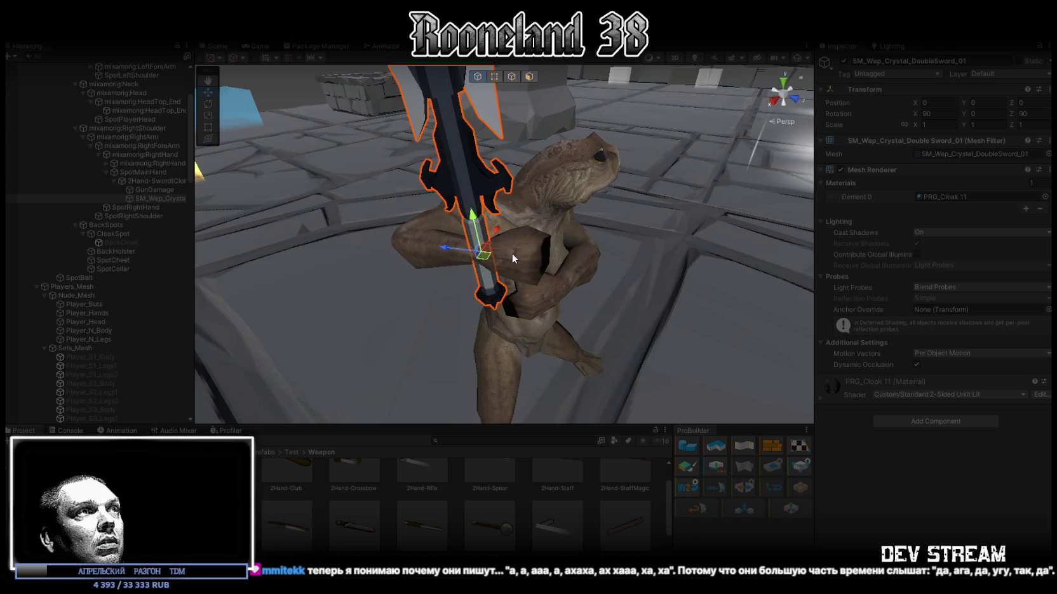
pyautogui.moveTo(470, 257)
pyautogui.mouseDown()
pyautogui.moveTo(526, 230)
pyautogui.moveTo(515, 256)
pyautogui.mouseUp()
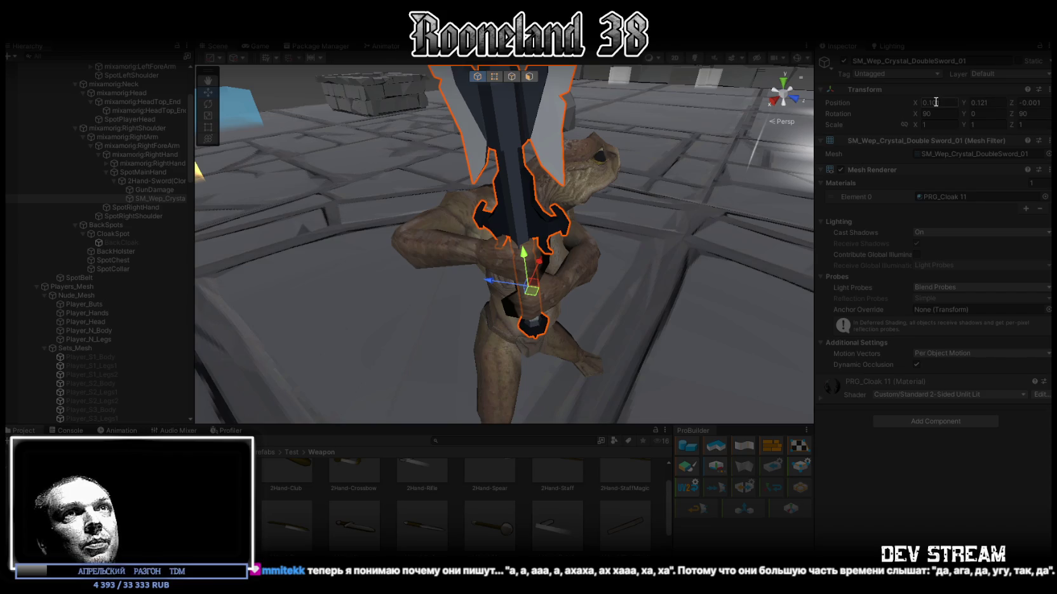
pyautogui.press('BackSpace')
pyautogui.write('25')
pyautogui.click(1046, 102)
pyautogui.write('0')
# Step: Orbit to check the grip, copy the sword's Position values, and stop Play
pyautogui.moveTo(482, 190)
pyautogui.mouseDown()
pyautogui.moveTo(468, 163)
pyautogui.moveTo(730, 146)
pyautogui.mouseUp()
pyautogui.rightClick(838, 106)
pyautogui.click(868, 129)
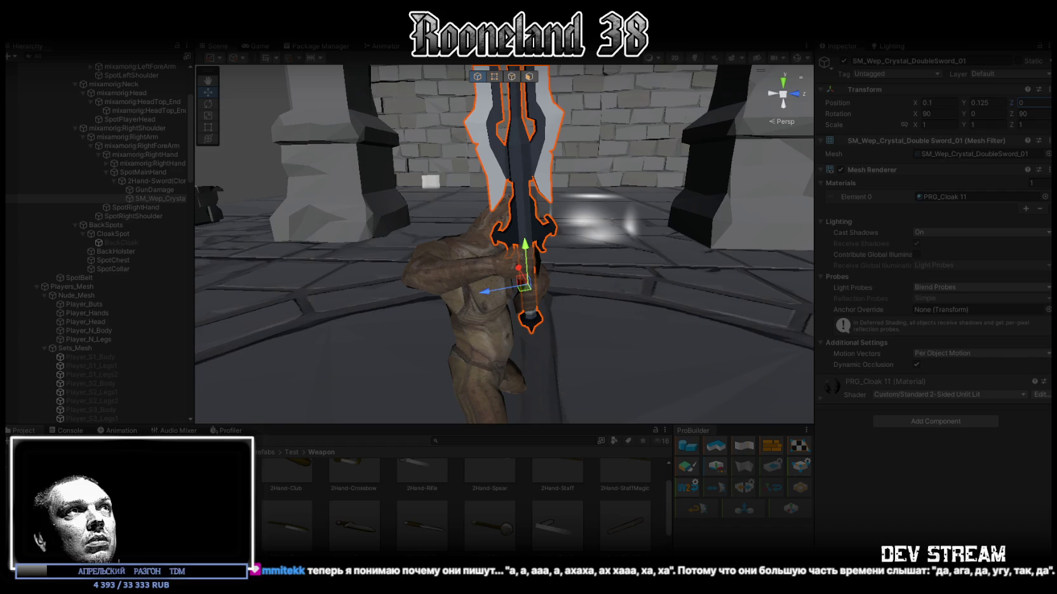
pyautogui.hotkey('ctrl', 'p')
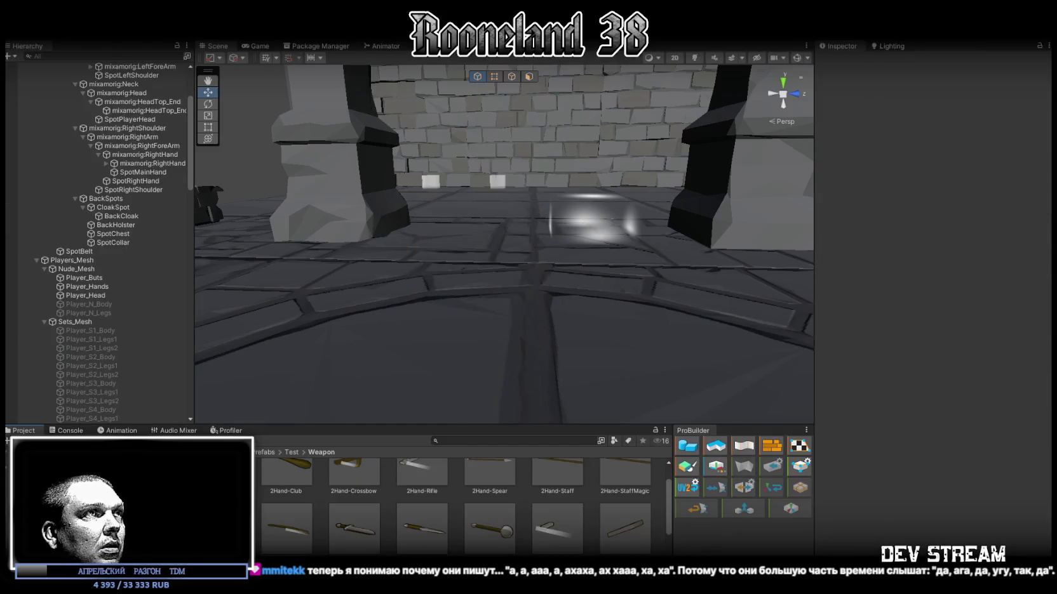
# Step: Paste the copied position 0.1, 0.125, 0 onto the prefab's crystal sword mesh
pyautogui.click(77, 98)
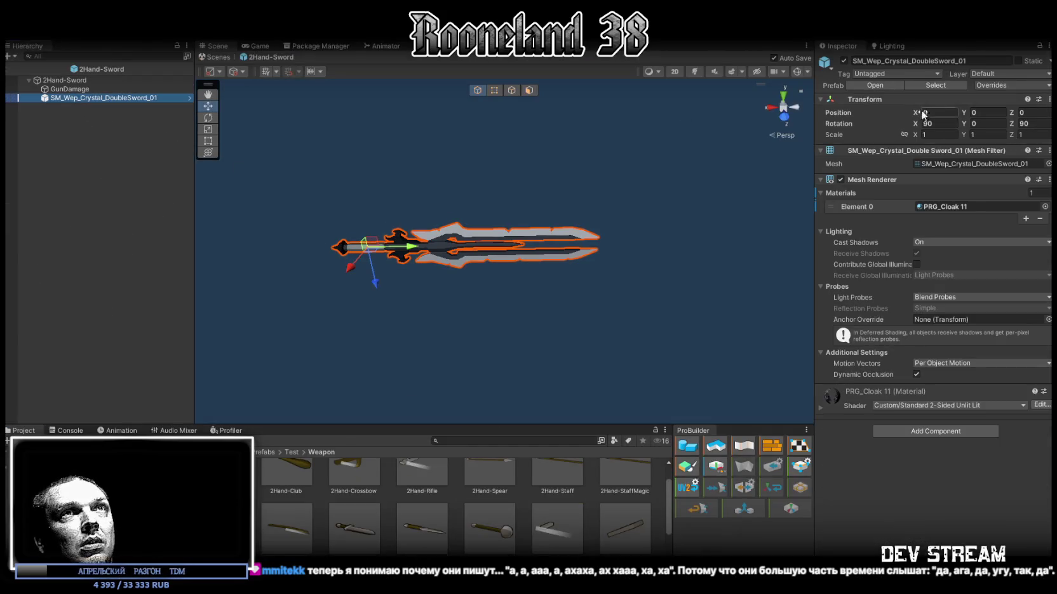
pyautogui.rightClick(914, 112)
pyautogui.click(838, 114)
pyautogui.rightClick(838, 116)
pyautogui.click(877, 172)
pyautogui.moveTo(419, 205)
pyautogui.mouseDown()
pyautogui.moveTo(443, 268)
pyautogui.moveTo(128, 104)
pyautogui.mouseUp()
# Step: Raise the GunDamage capsule's Center Y to 0.125 along the blade and return to the level
pyautogui.click(70, 89)
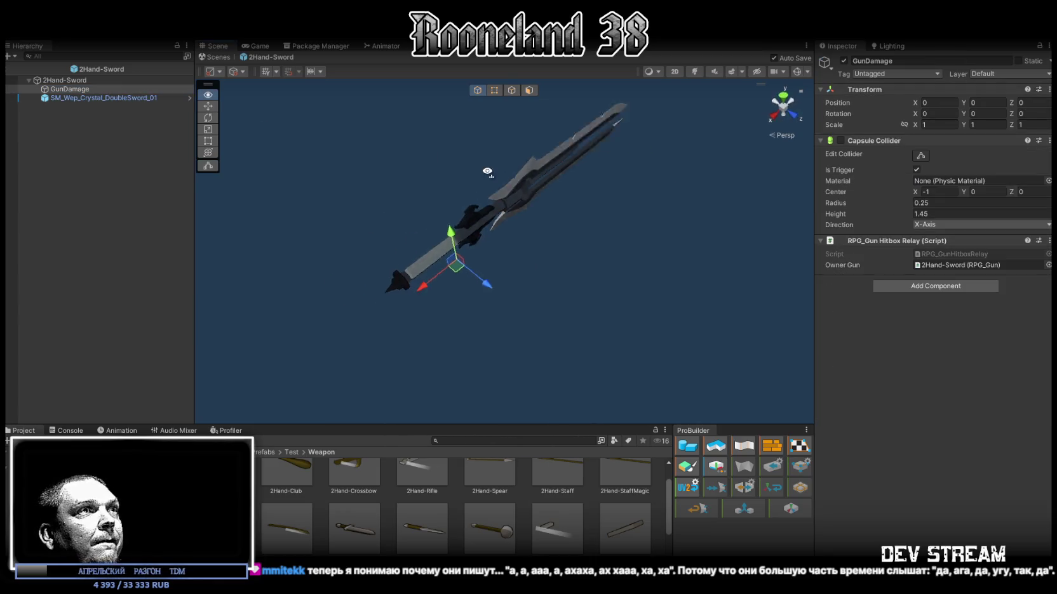
pyautogui.moveTo(487, 172); pyautogui.dragTo(802, 221)
pyautogui.click(920, 156)
pyautogui.moveTo(762, 178)
pyautogui.mouseDown()
pyautogui.moveTo(727, 196)
pyautogui.moveTo(732, 167)
pyautogui.moveTo(774, 150)
pyautogui.mouseUp()
pyautogui.click(1020, 192)
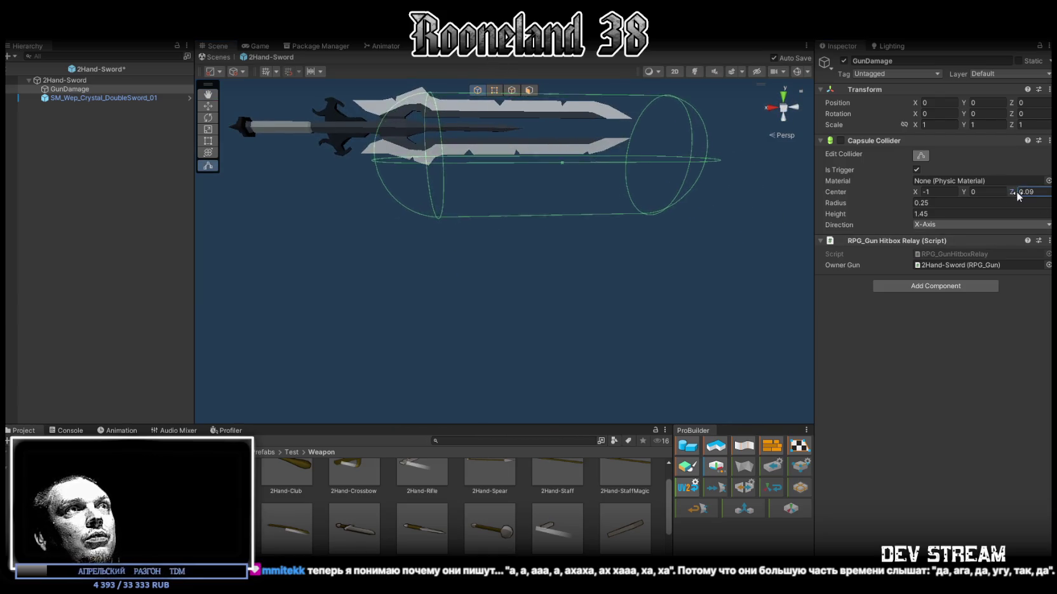
pyautogui.moveTo(968, 196); pyautogui.dragTo(971, 193)
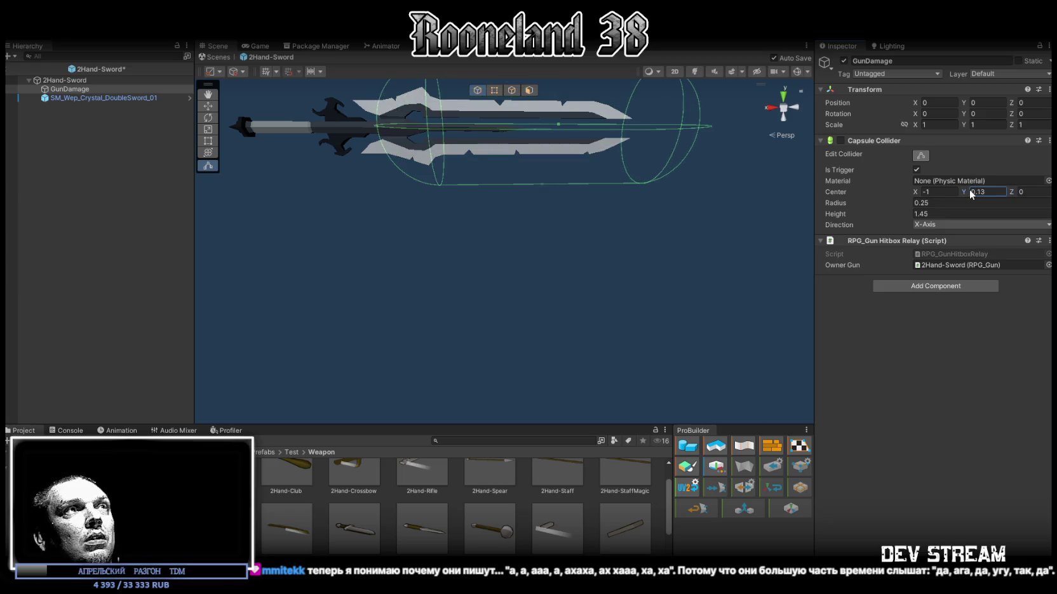
pyautogui.moveTo(642, 200)
pyautogui.mouseDown()
pyautogui.moveTo(882, 283)
pyautogui.moveTo(673, 266)
pyautogui.mouseUp()
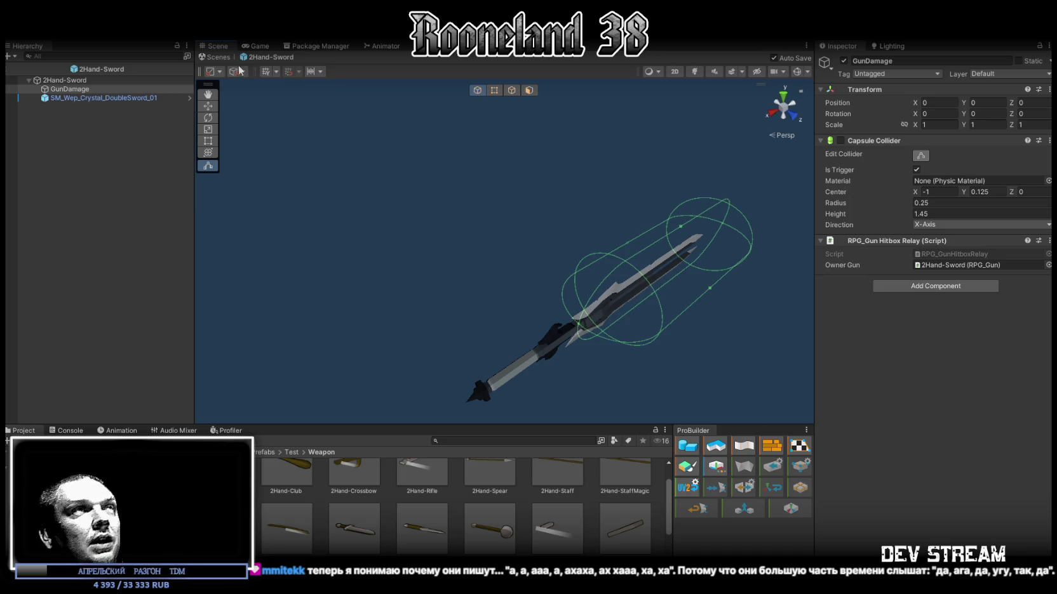
pyautogui.click(219, 57)
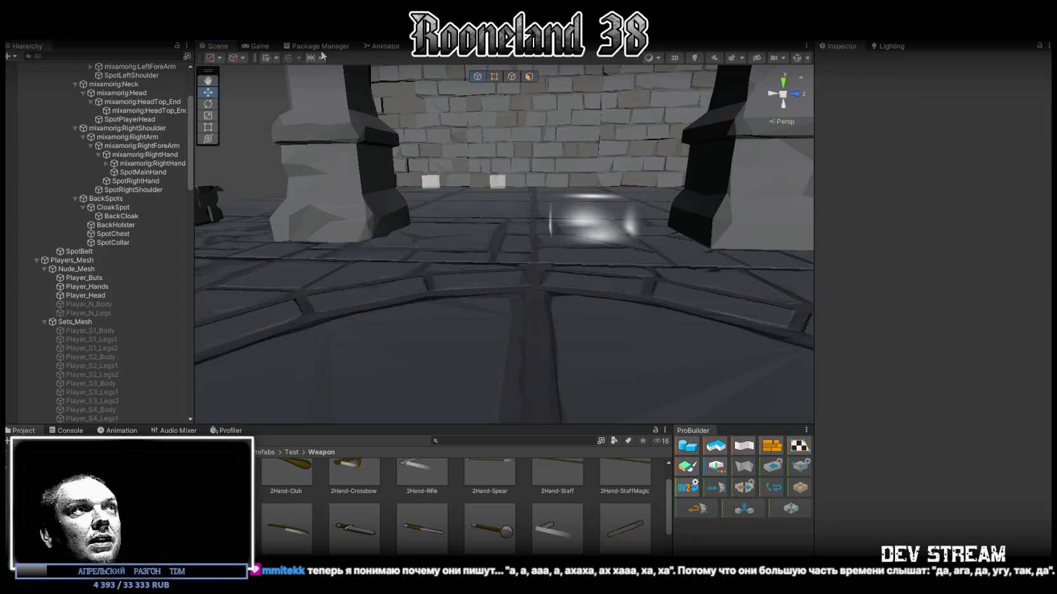
pyautogui.moveTo(546, 153); pyautogui.dragTo(571, 200)
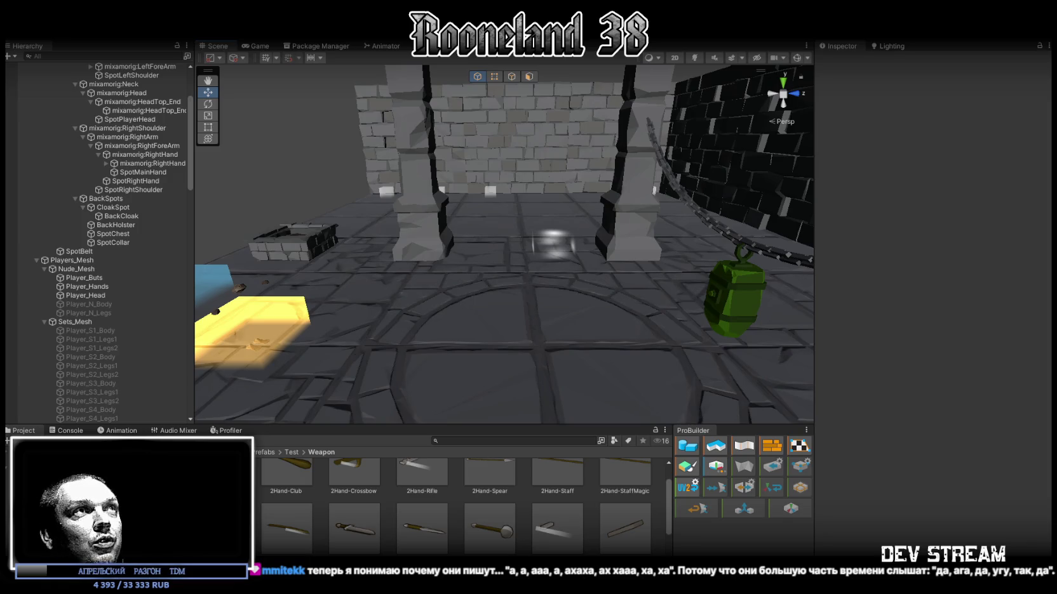
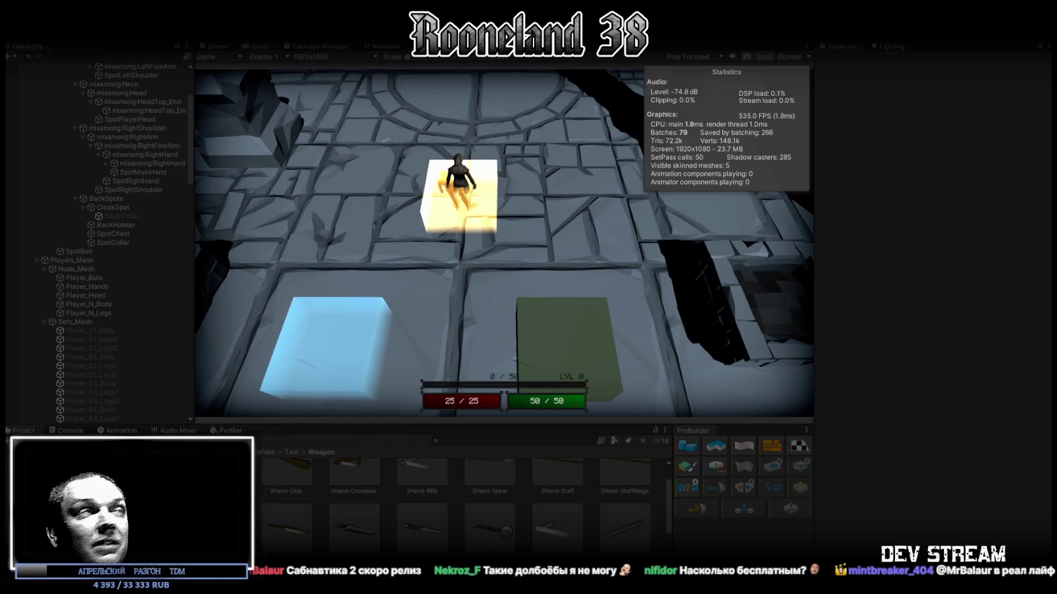
# Step: Walk the character to pick up the two-handed sword, then maximize the Game view
pyautogui.press('a')
pyautogui.press('s')
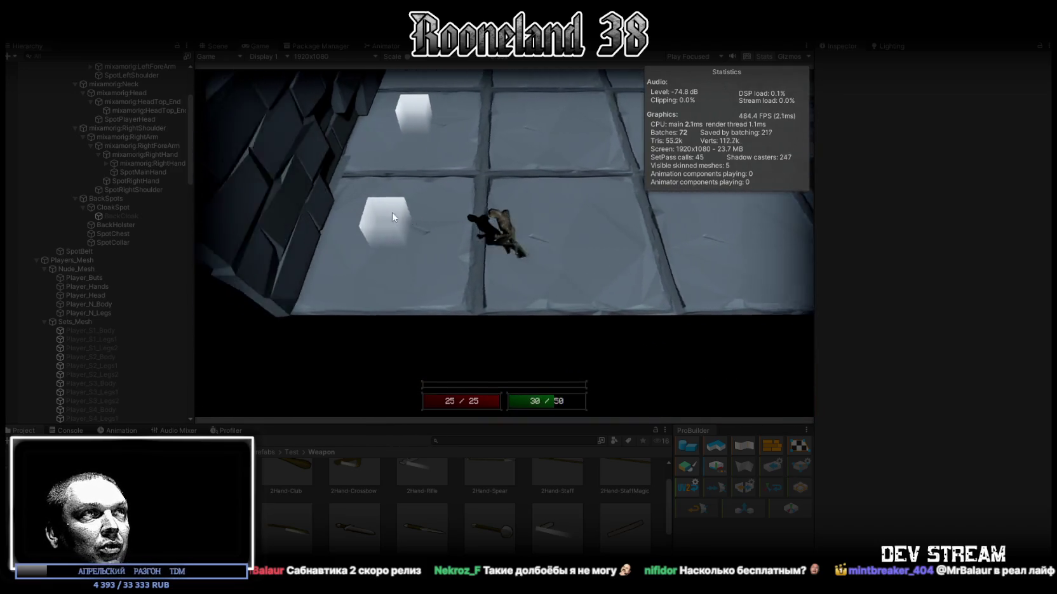
pyautogui.press('w')
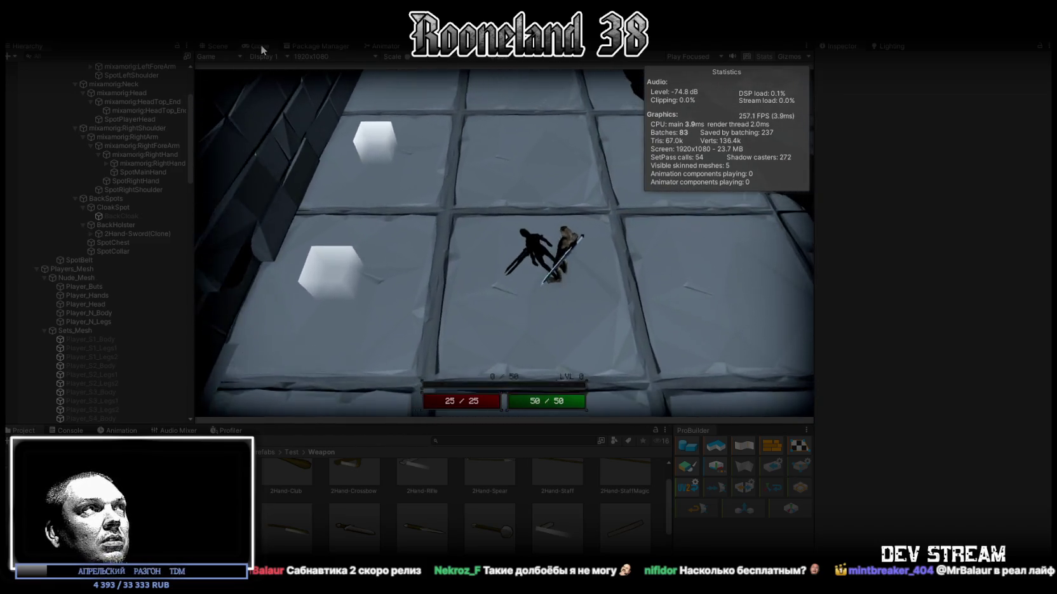
pyautogui.doubleClick(259, 46)
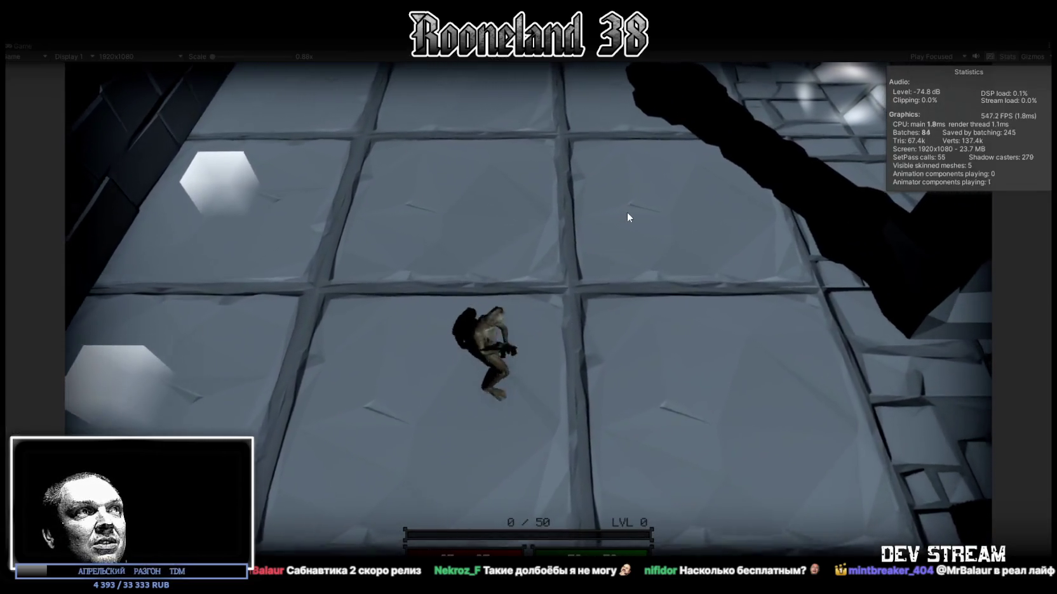
# Step: Run the character across the circular floor up to the green lantern, swinging the sword
pyautogui.press('w')
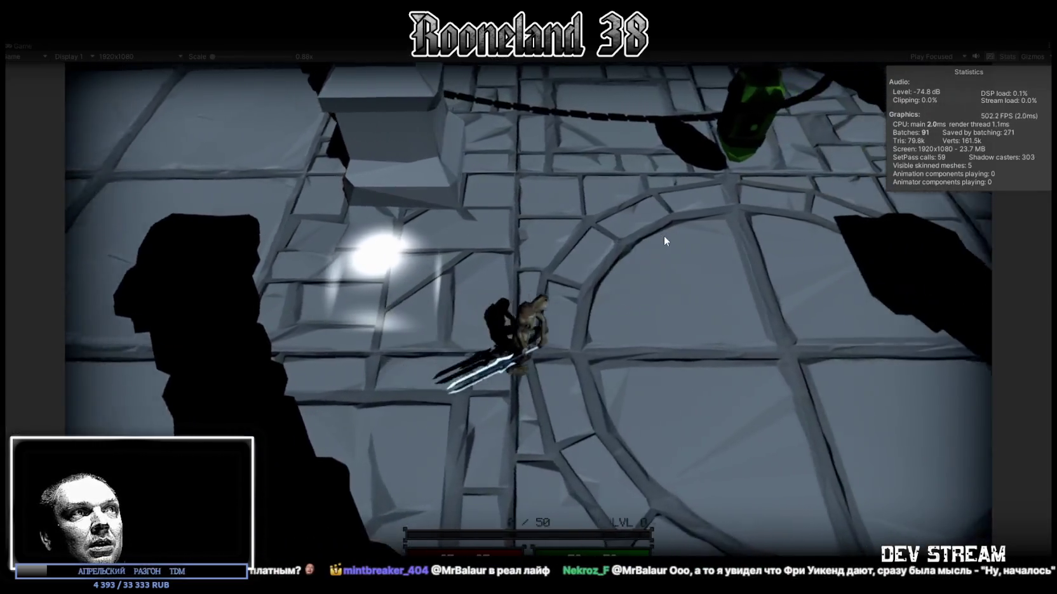
pyautogui.press('w')
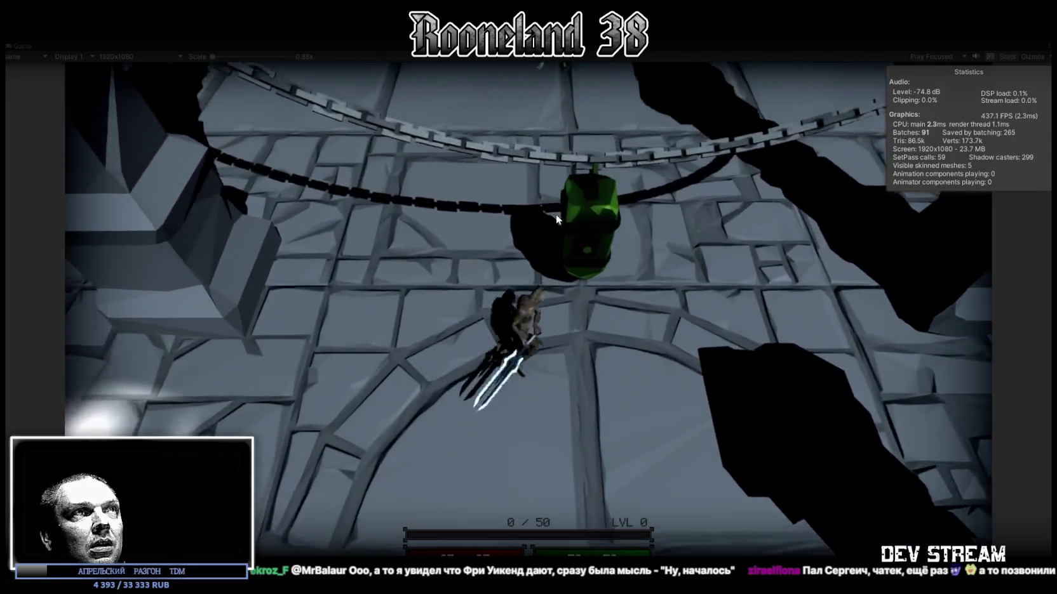
pyautogui.press('w')
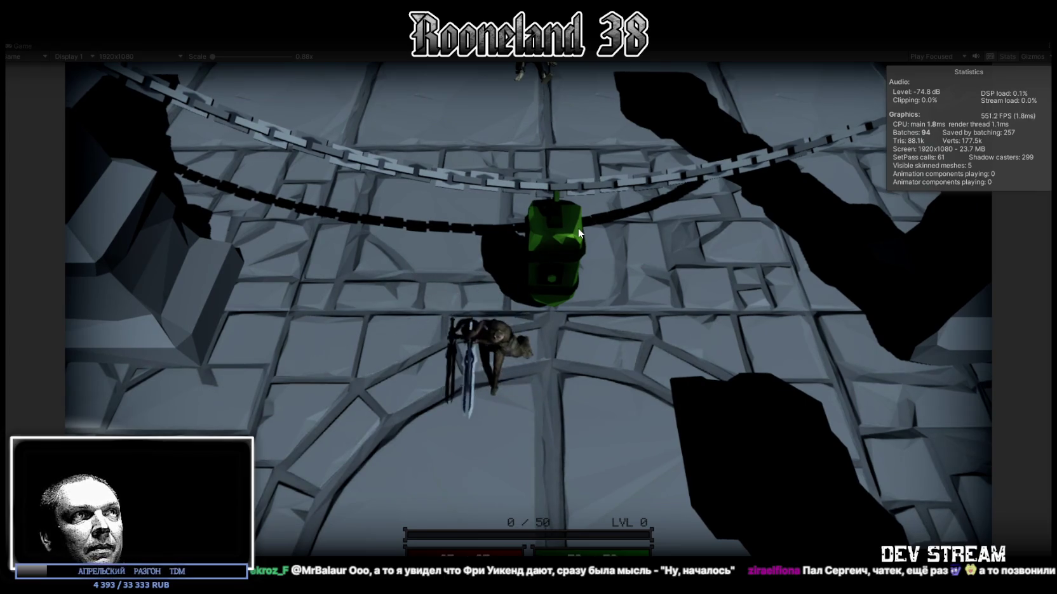
pyautogui.press('s')
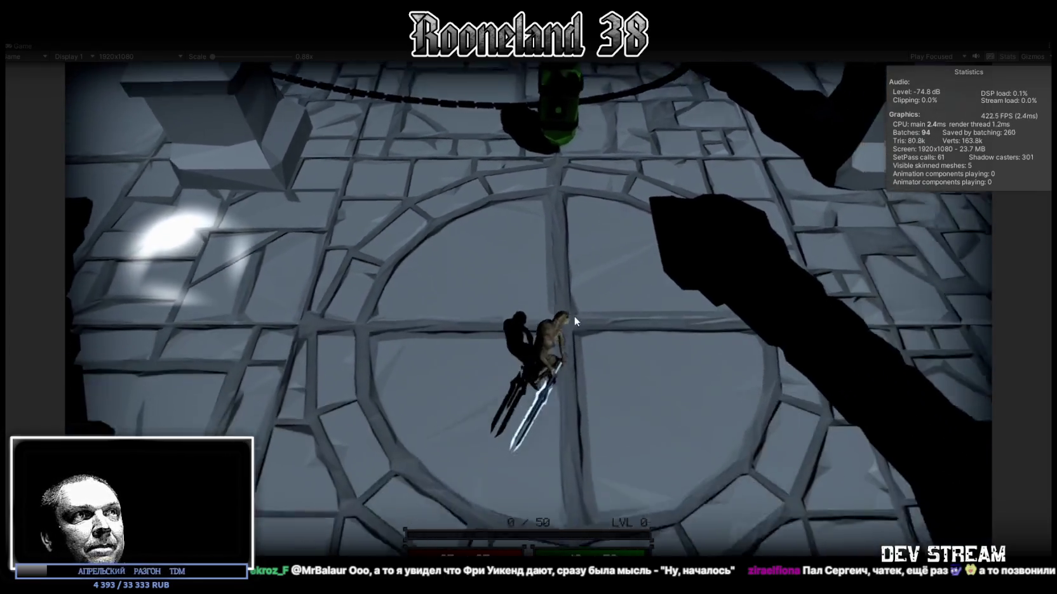
pyautogui.press('s')
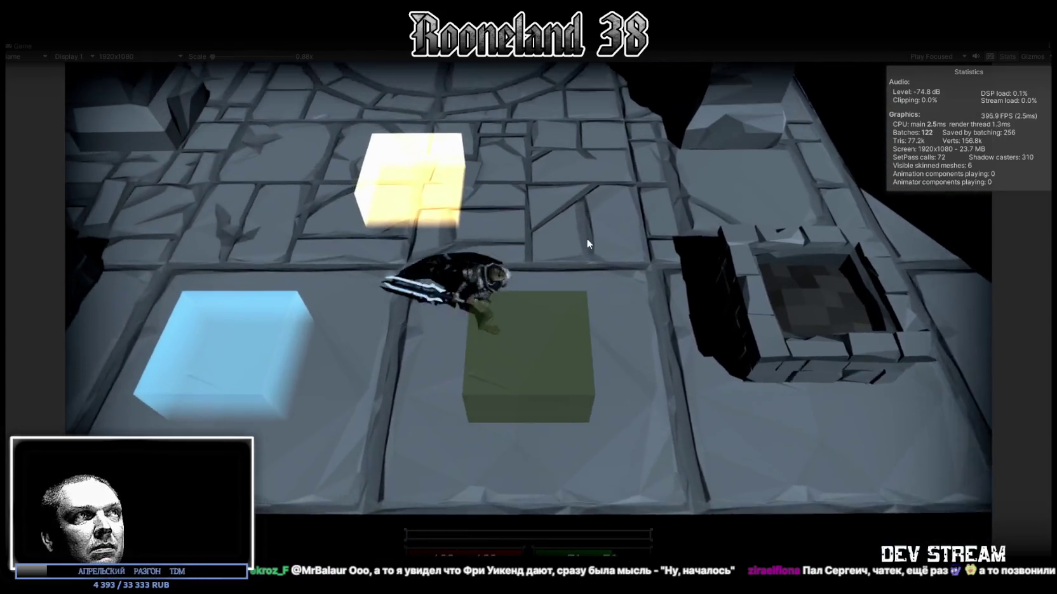
pyautogui.press('w')
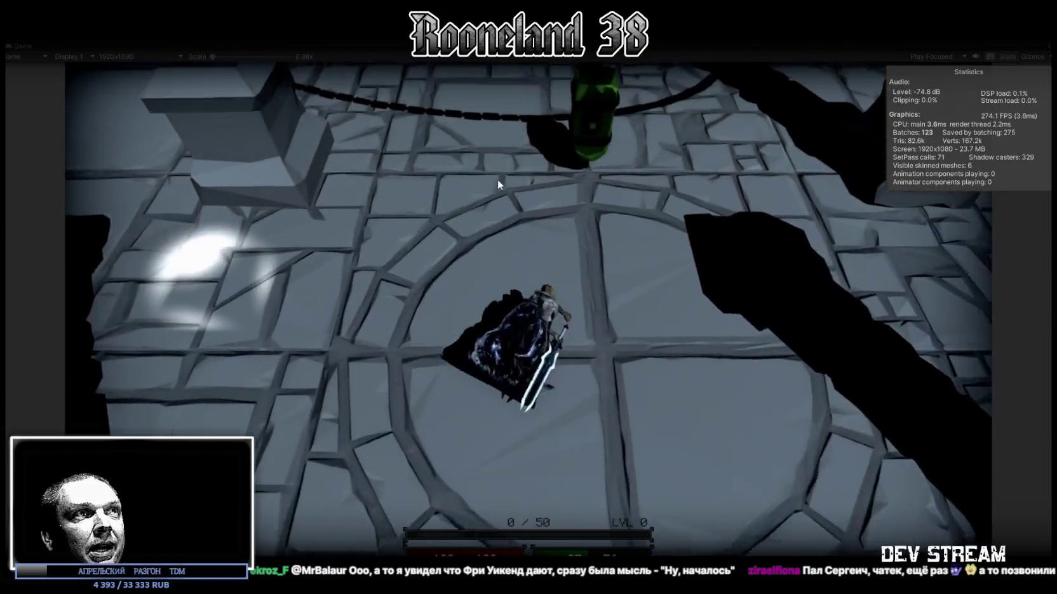
pyautogui.press('w')
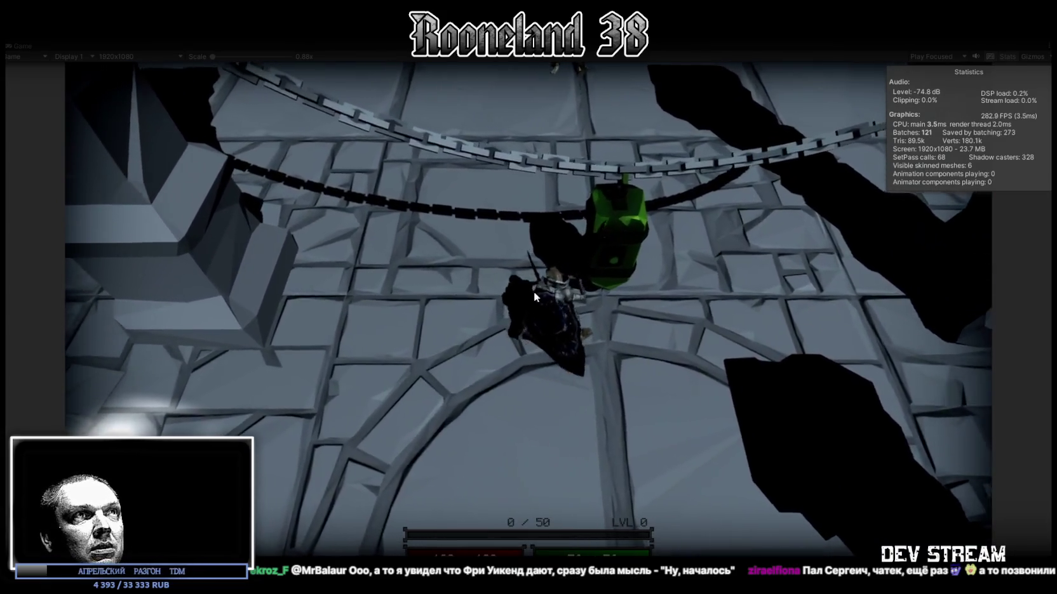
pyautogui.press('s')
pyautogui.press('w')
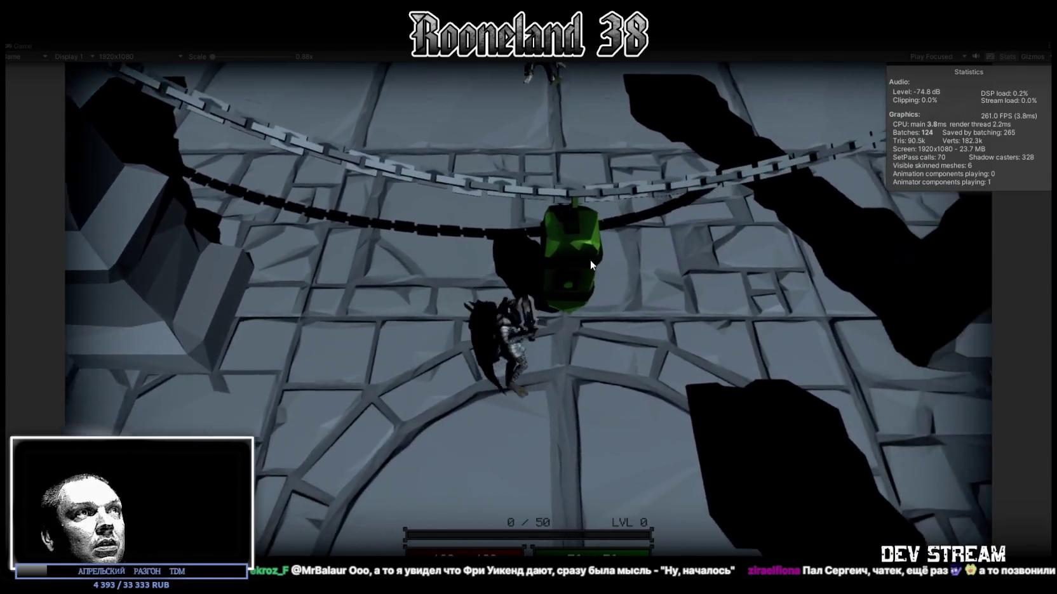
pyautogui.press('s')
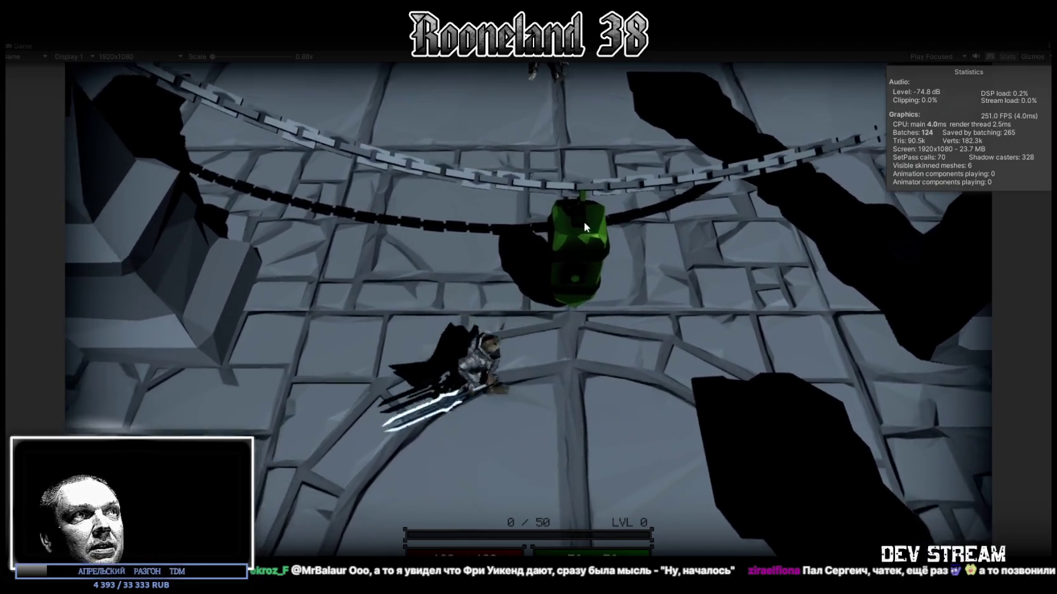
# Step: Dash around the green lantern with sword attacks, then run left and right across the floor
pyautogui.press('d')
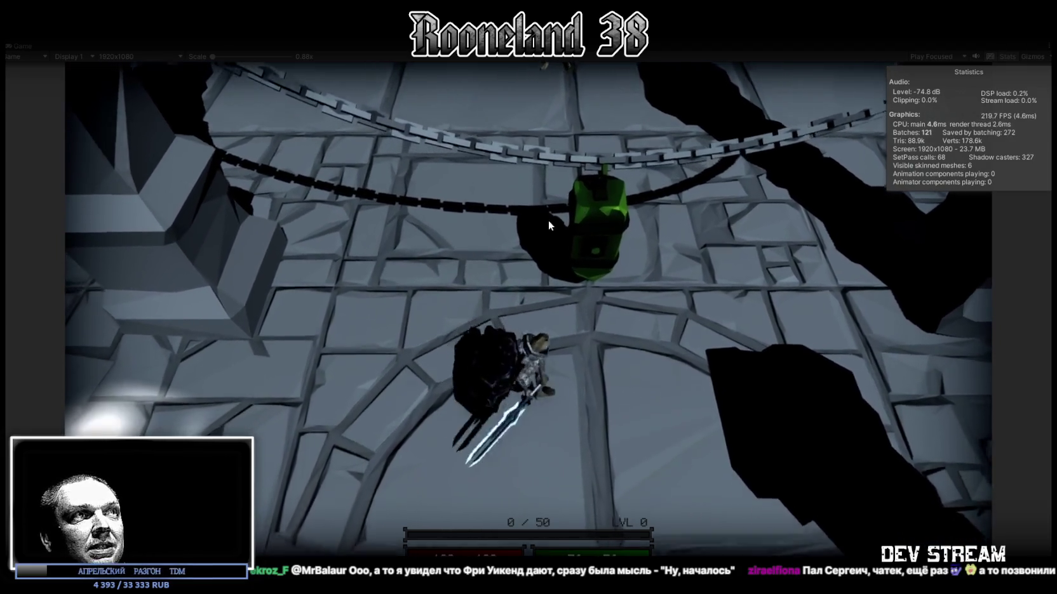
pyautogui.press('w')
pyautogui.press('s')
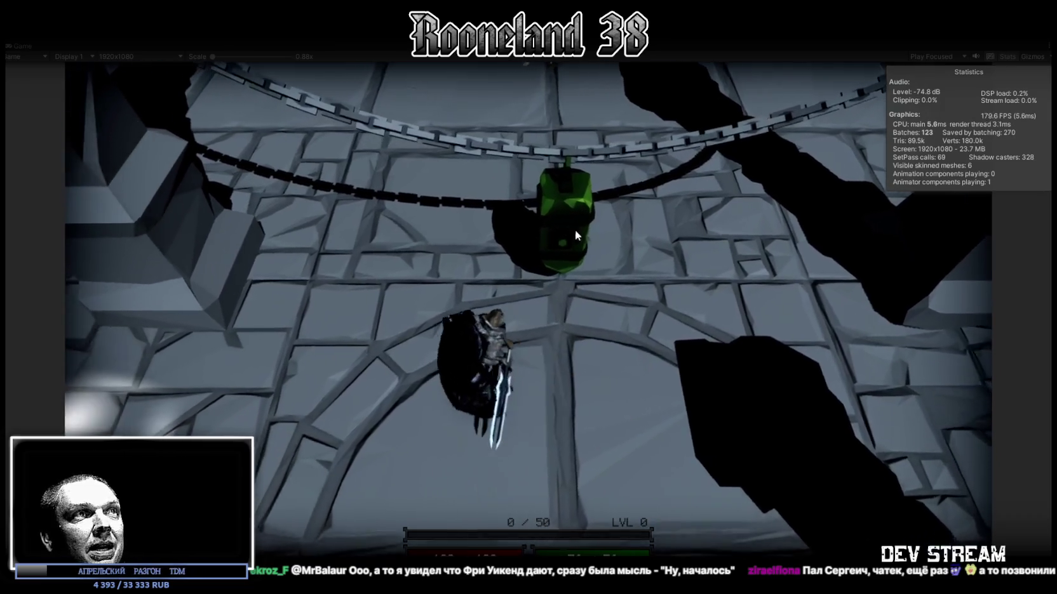
pyautogui.press('w')
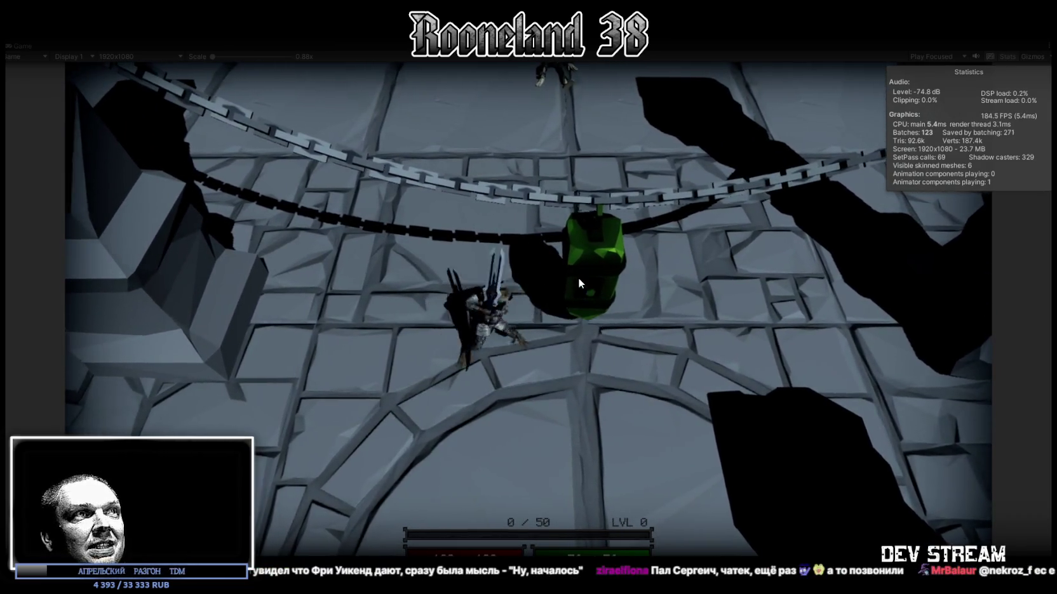
pyautogui.press('s')
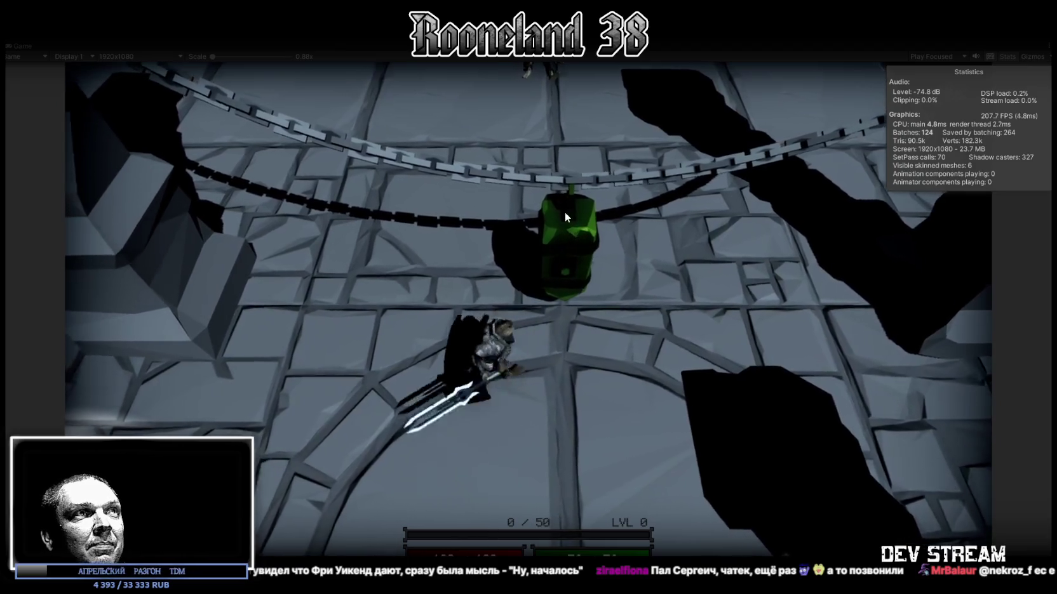
pyautogui.press('w')
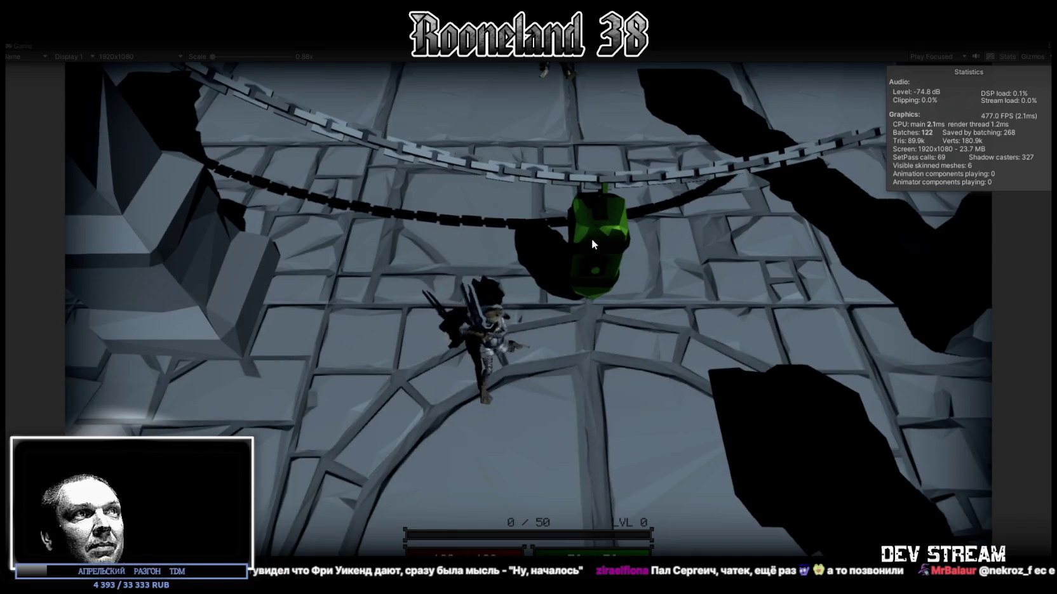
pyautogui.press('w')
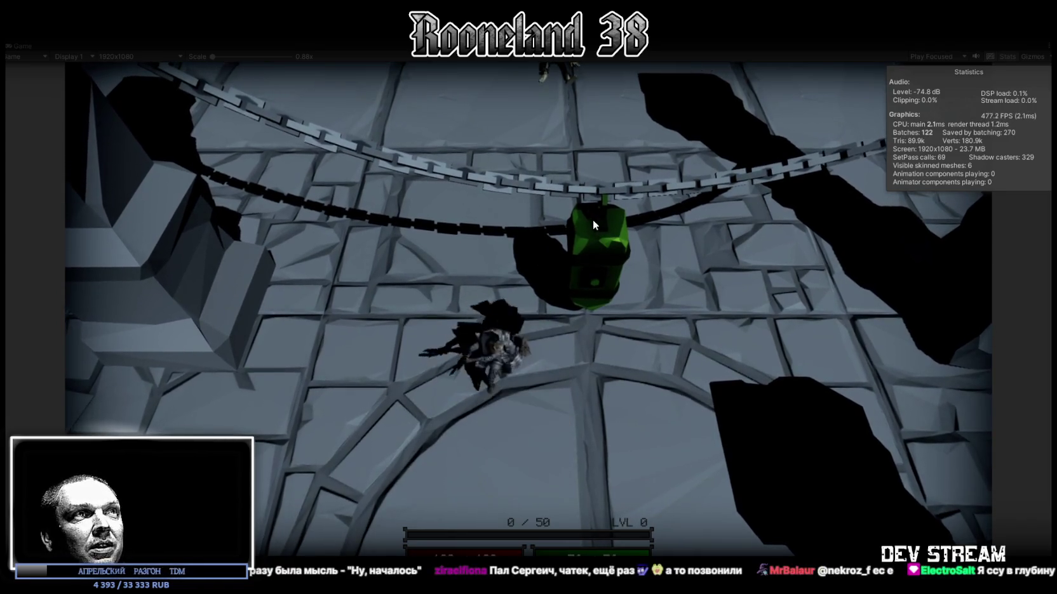
pyautogui.press('s')
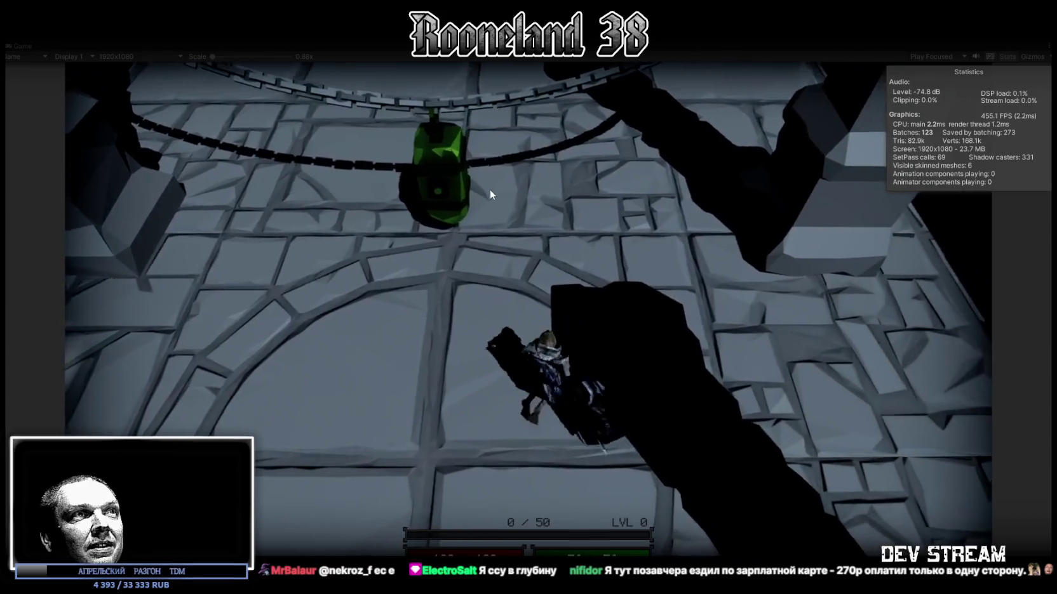
pyautogui.press('a')
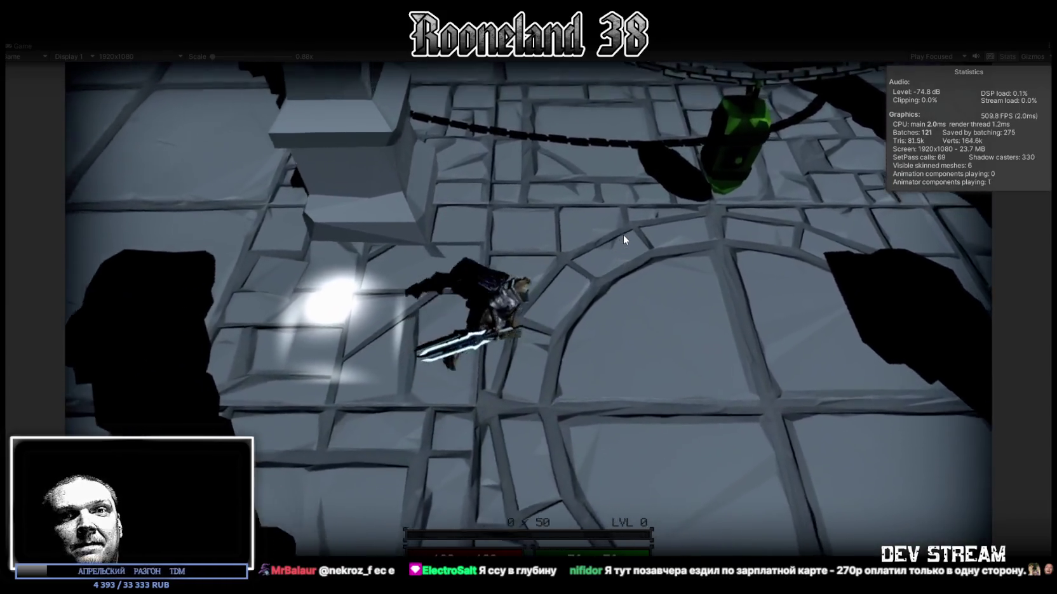
pyautogui.press('d')
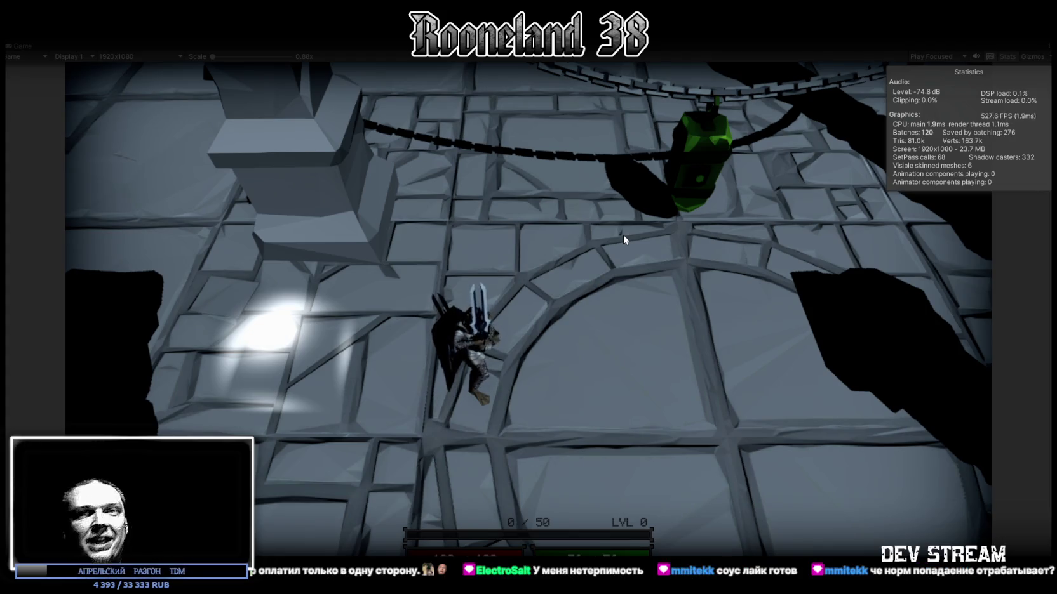
# Step: Lunge, roll and swing the glowing sword repeatedly around the lantern and floor circle
pyautogui.press('d')
pyautogui.press('w')
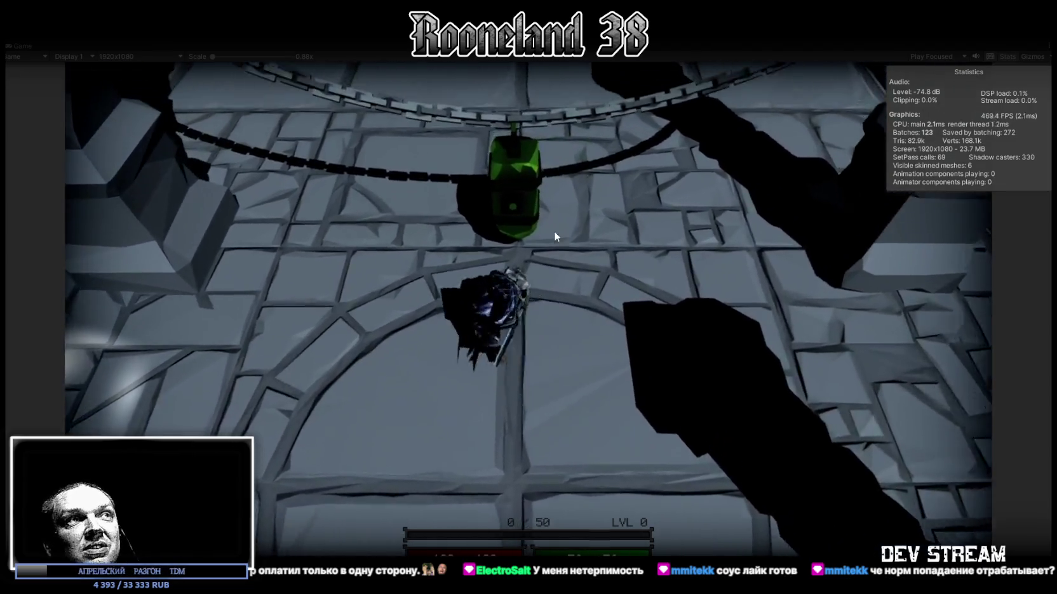
pyautogui.press('a')
pyautogui.press('s')
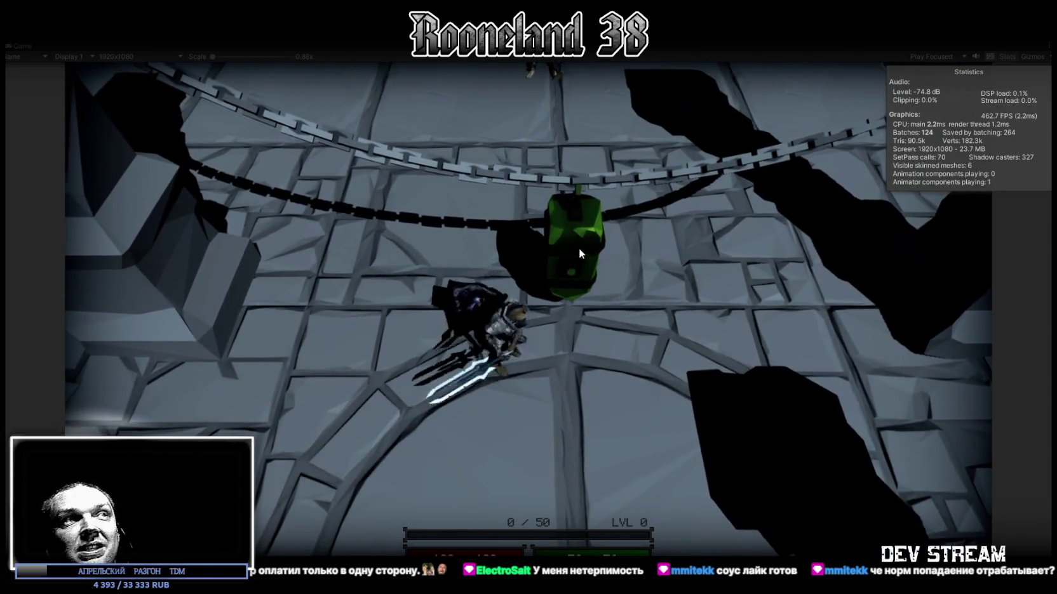
pyautogui.press('a')
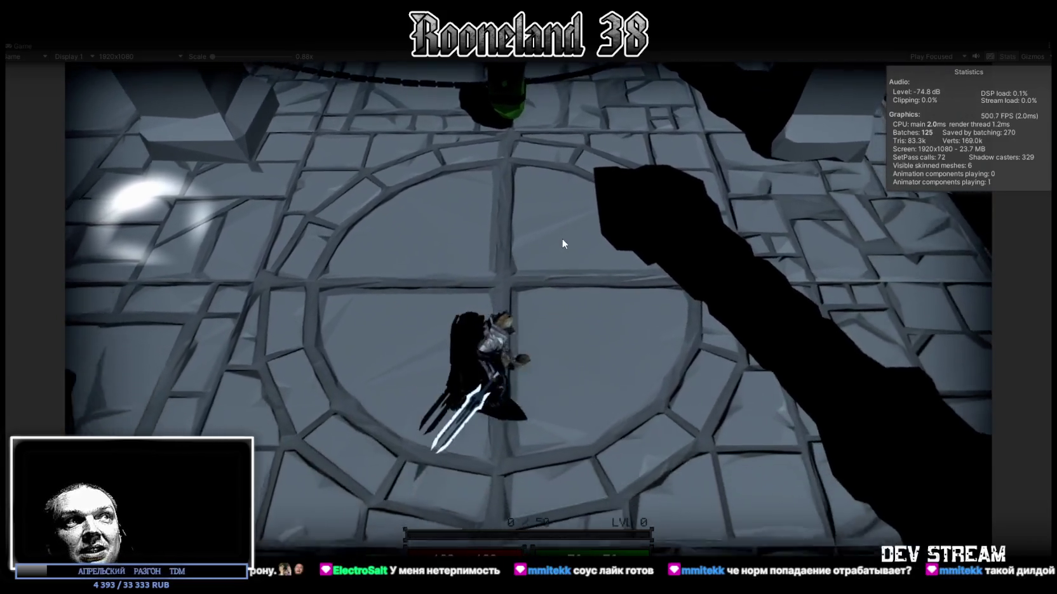
pyautogui.press('w')
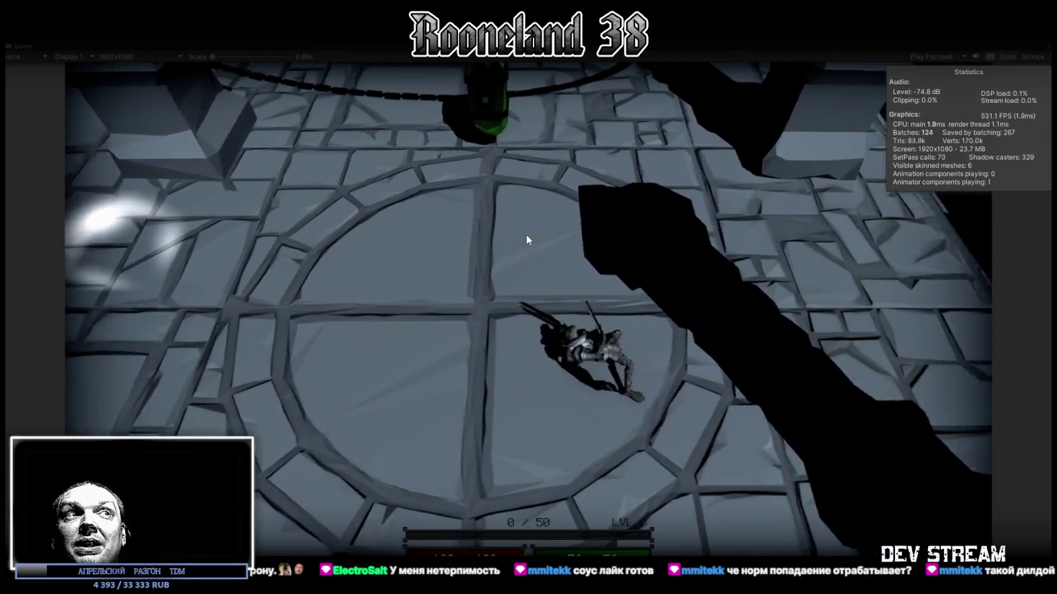
pyautogui.press('s')
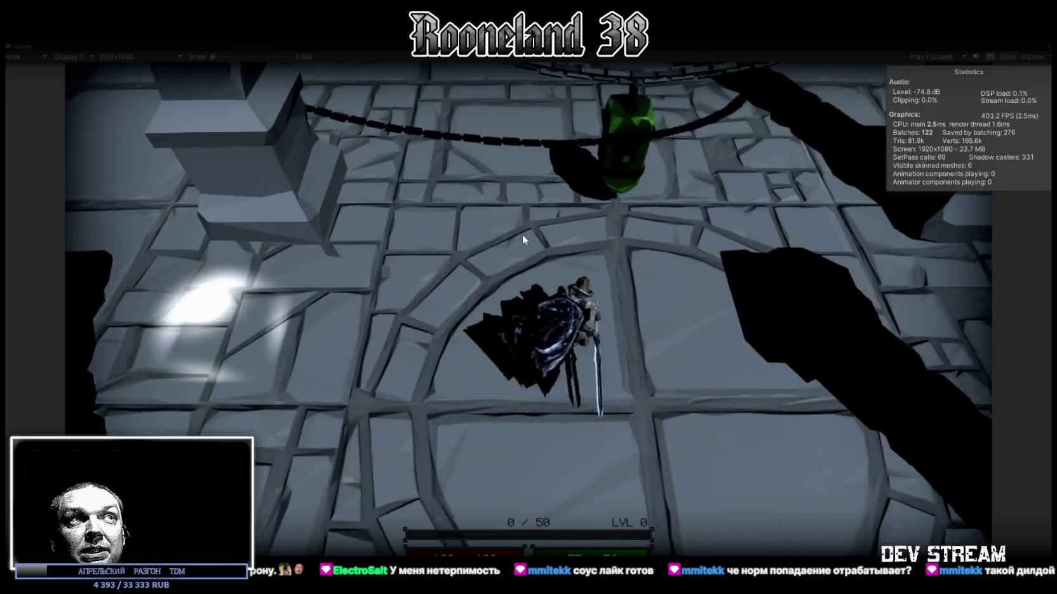
pyautogui.press('w')
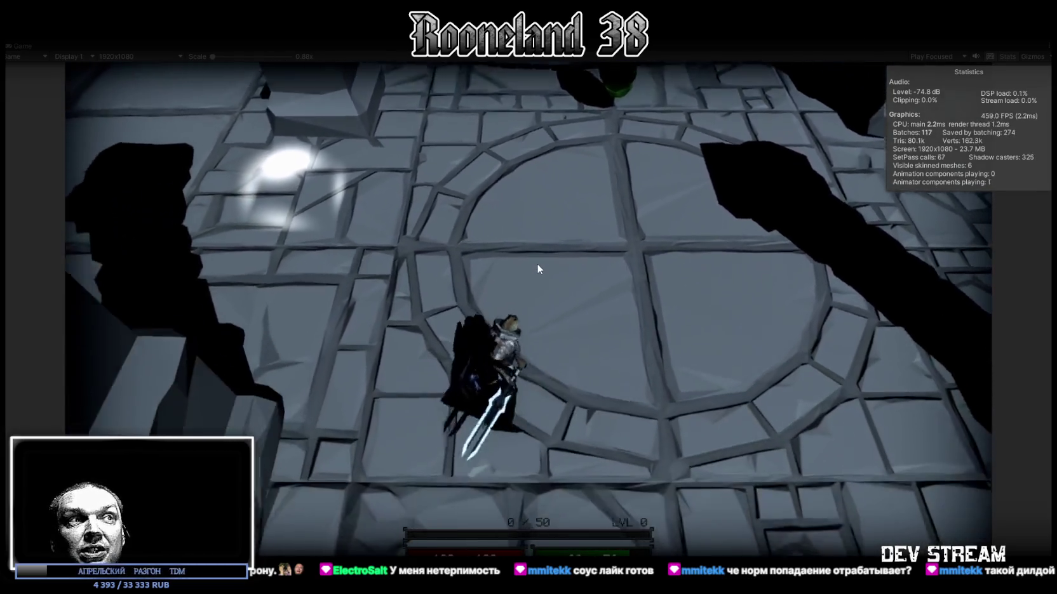
pyautogui.press('w')
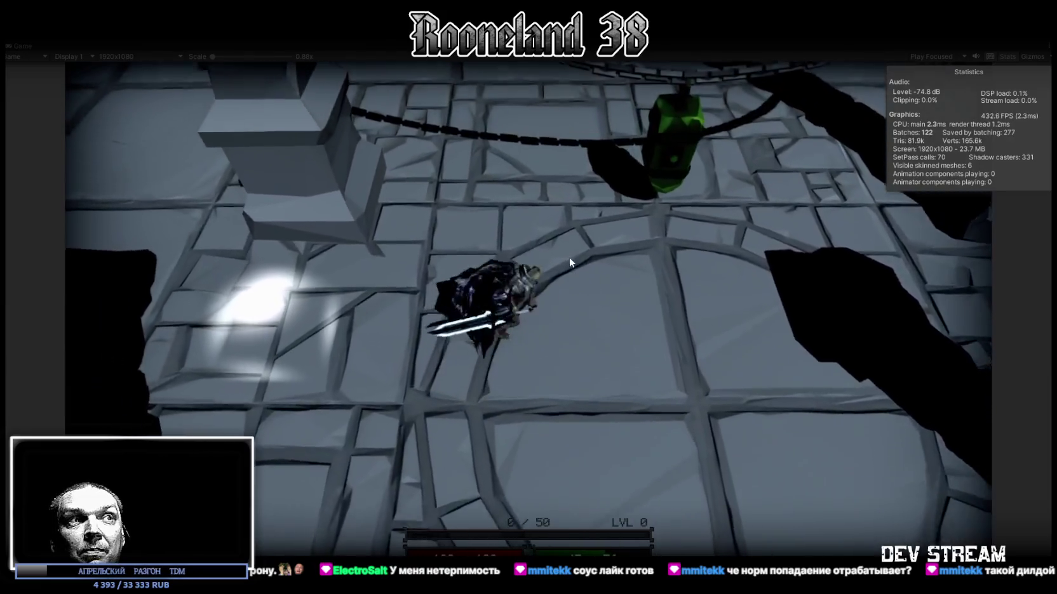
# Step: Walk the character under the lantern, through the circle's centre and down-left across it
pyautogui.press('d')
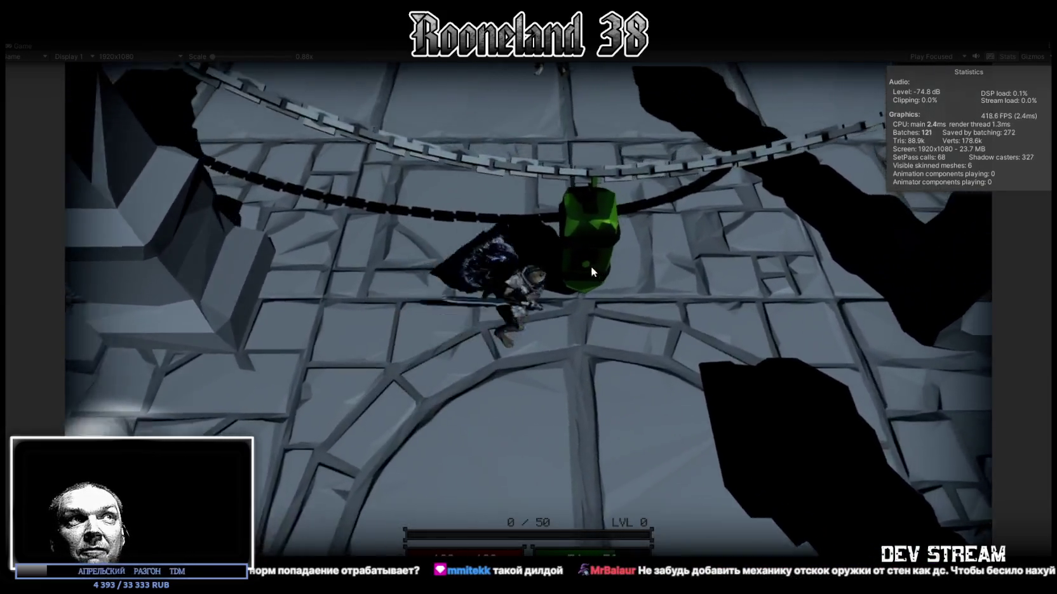
pyautogui.press('s')
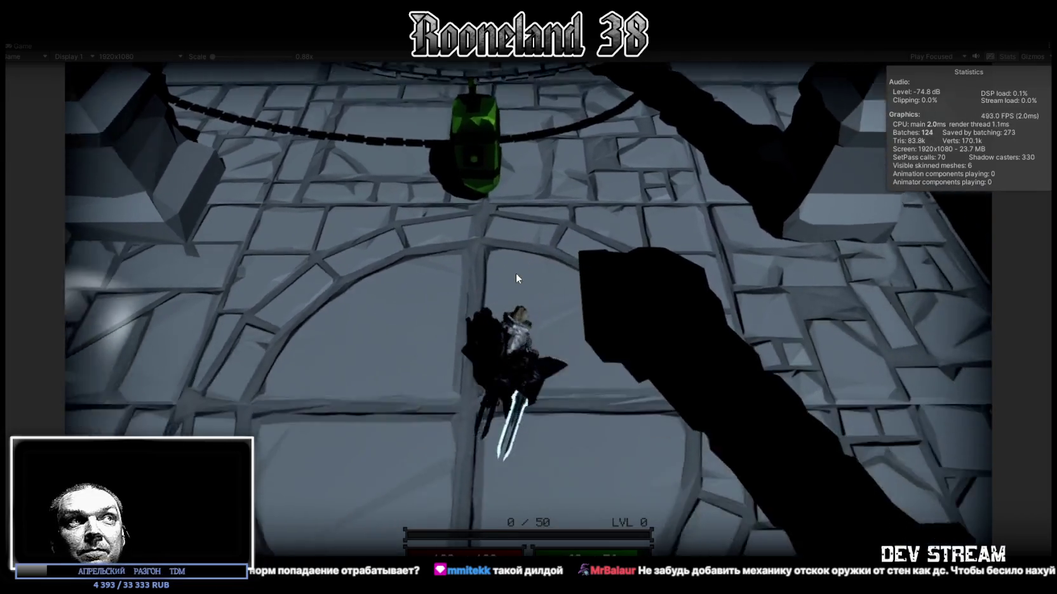
pyautogui.press('s')
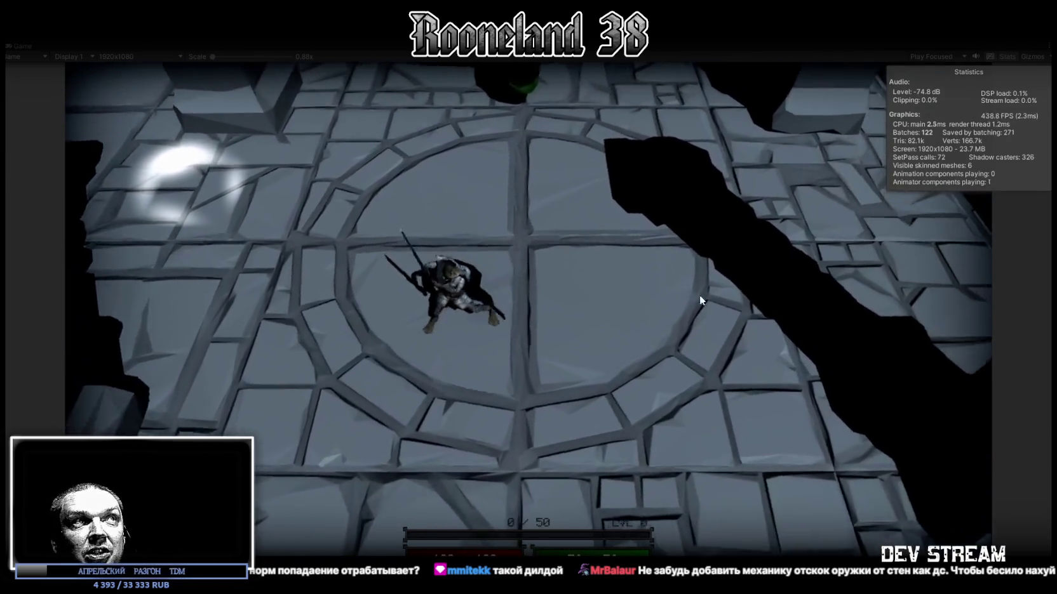
pyautogui.press('w')
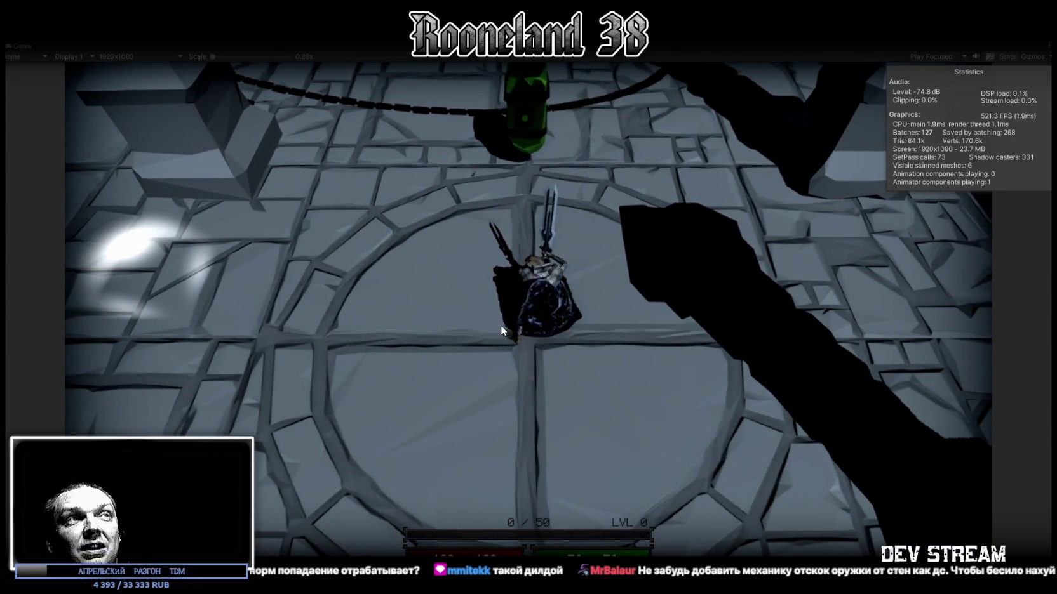
pyautogui.press('s')
pyautogui.press('s')
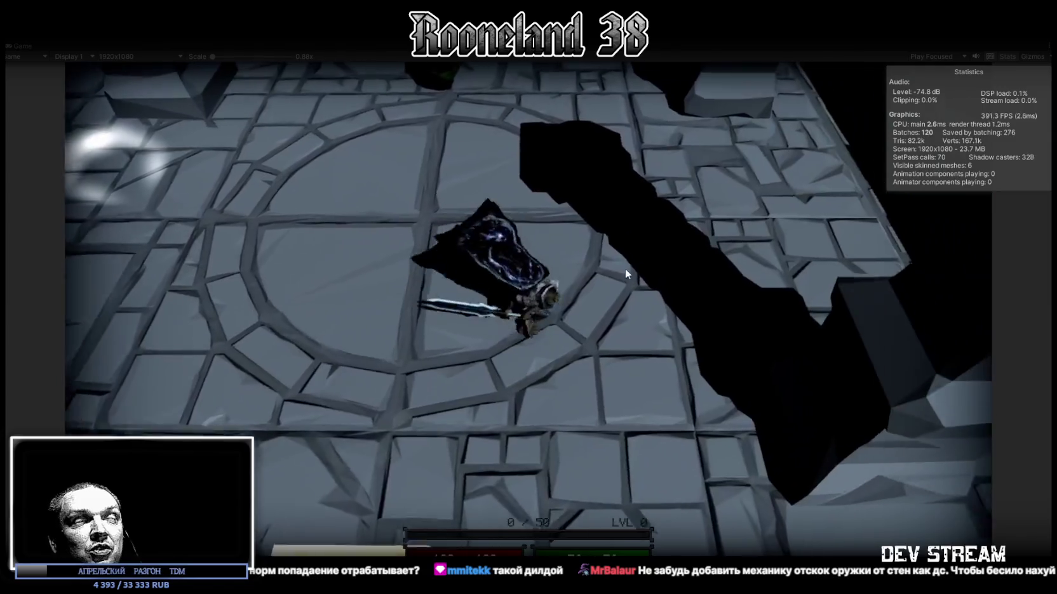
pyautogui.press('w')
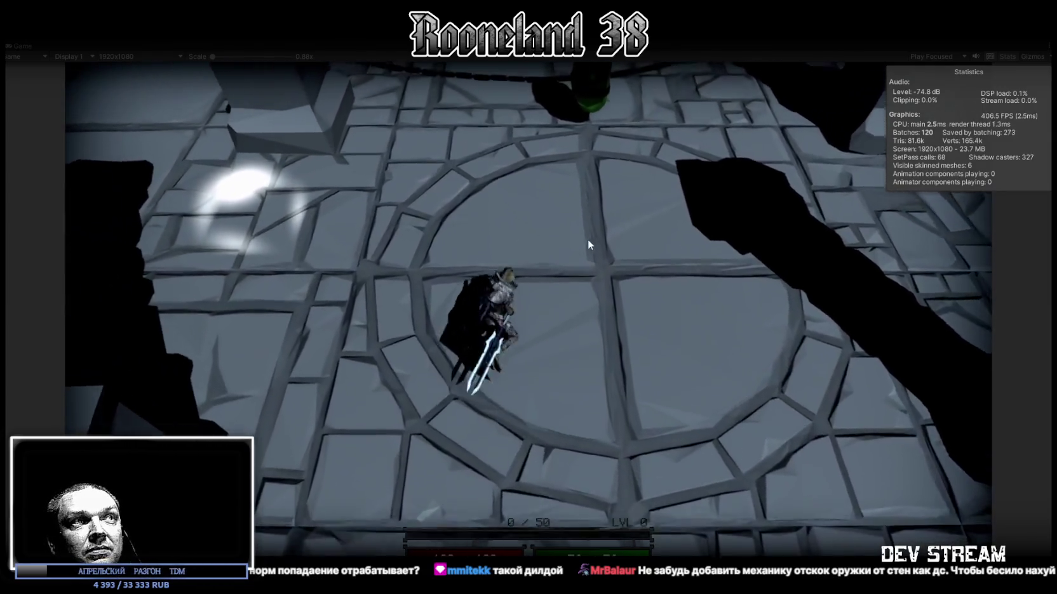
pyautogui.press('w')
pyautogui.press('d')
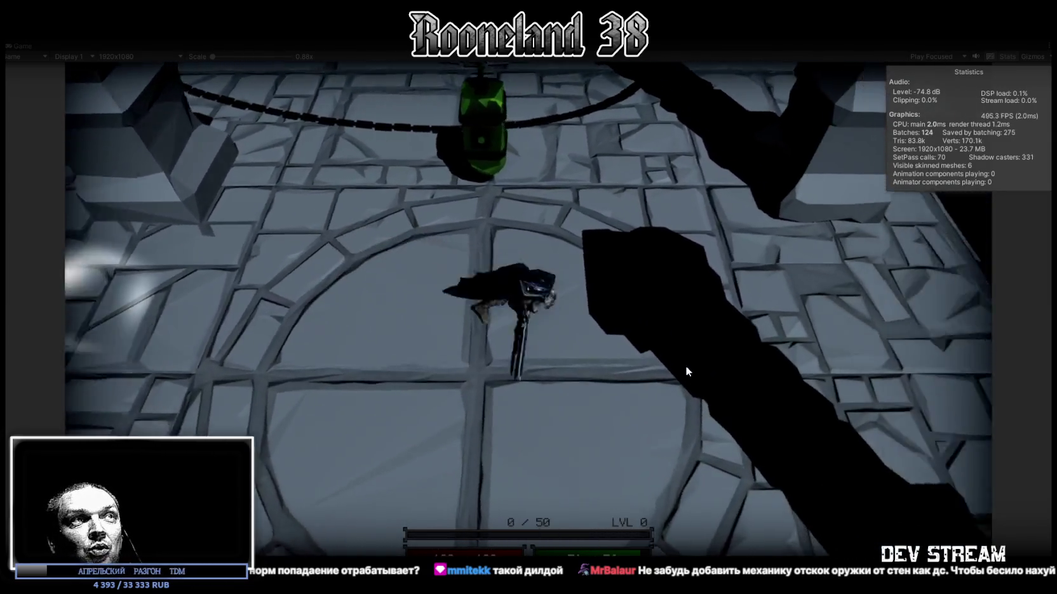
pyautogui.press('a')
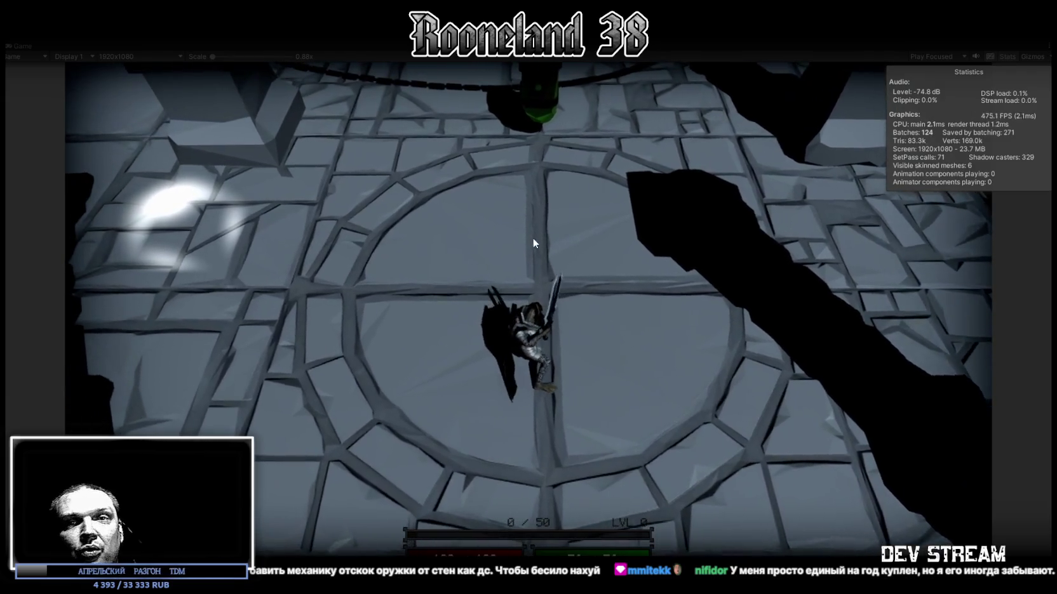
# Step: Run the character forward with W toward the hanging green lantern
pyautogui.press('w')
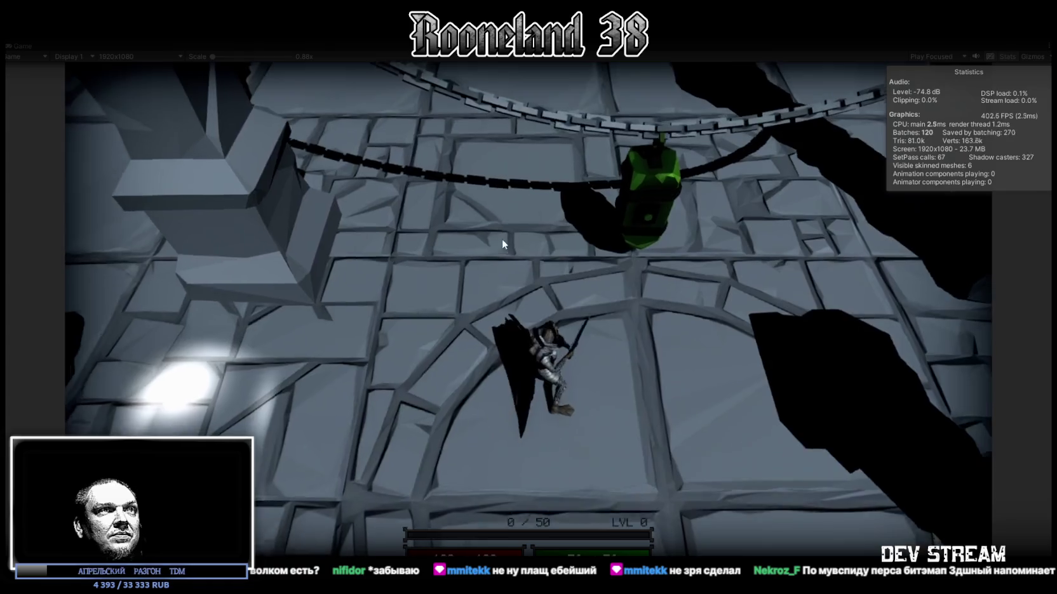
# Step: Walk the character back and forth toward the lantern, then swing the sword three times
pyautogui.press('s')
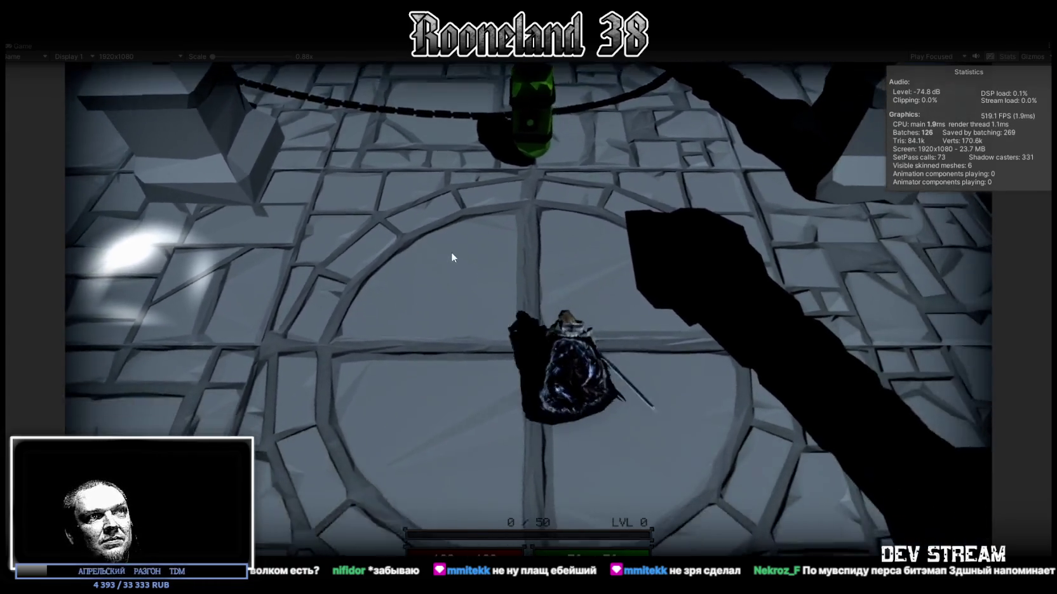
pyautogui.press('w')
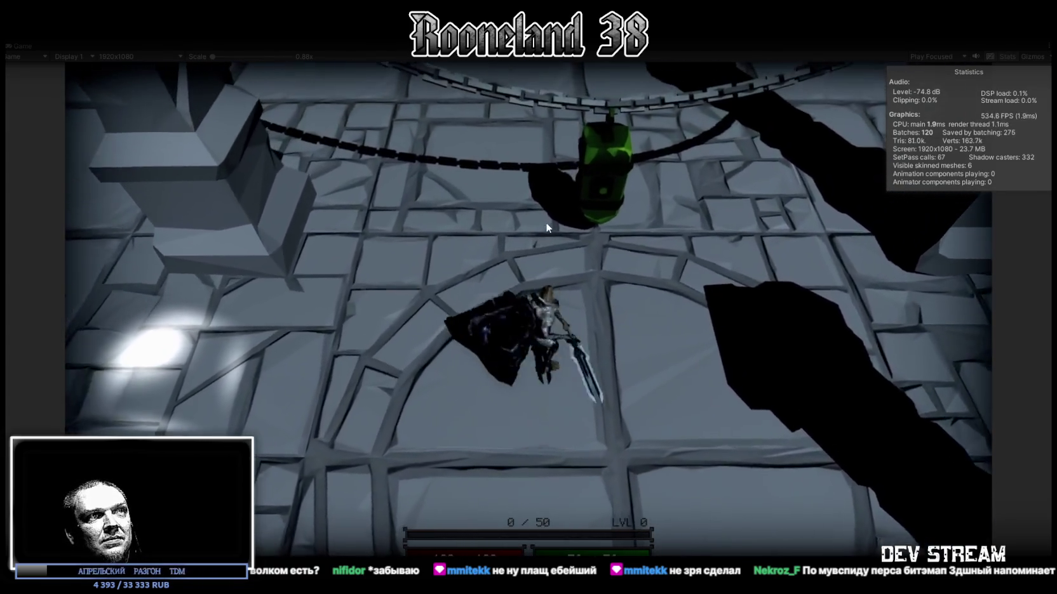
pyautogui.press('s')
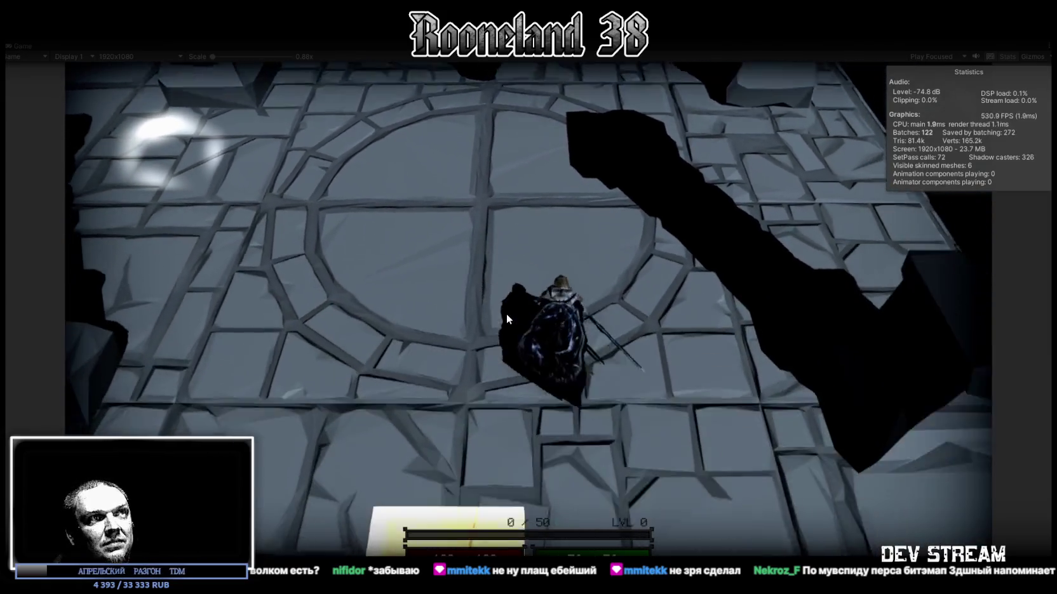
pyautogui.press('w')
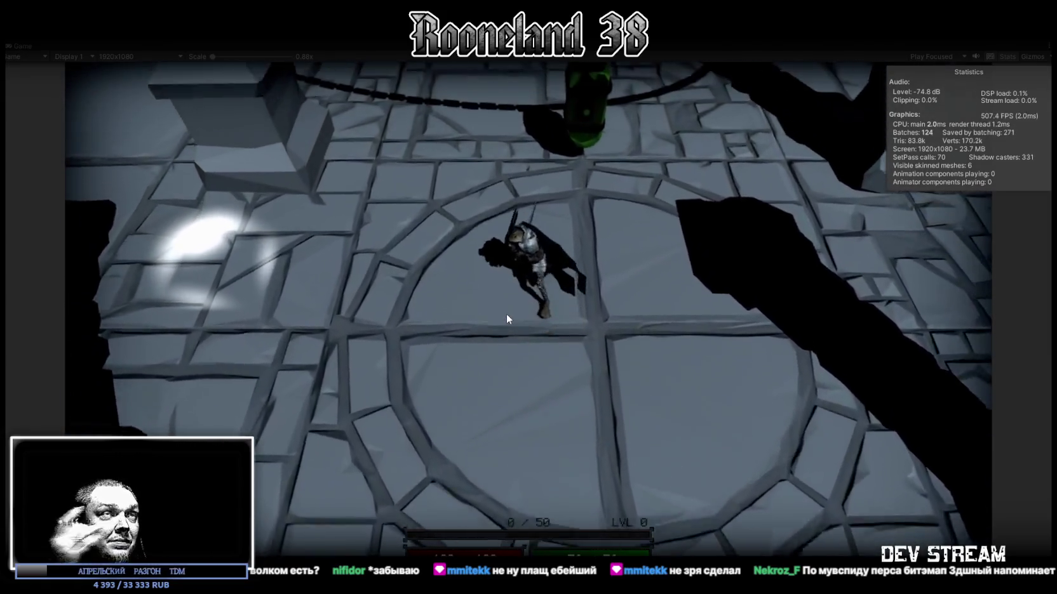
pyautogui.press('s')
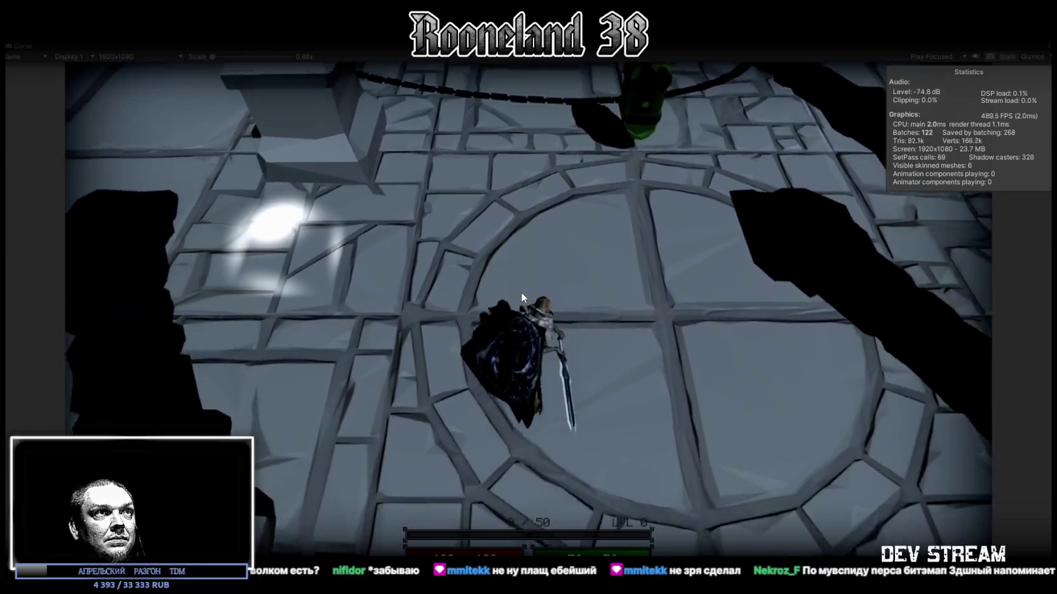
pyautogui.press('w')
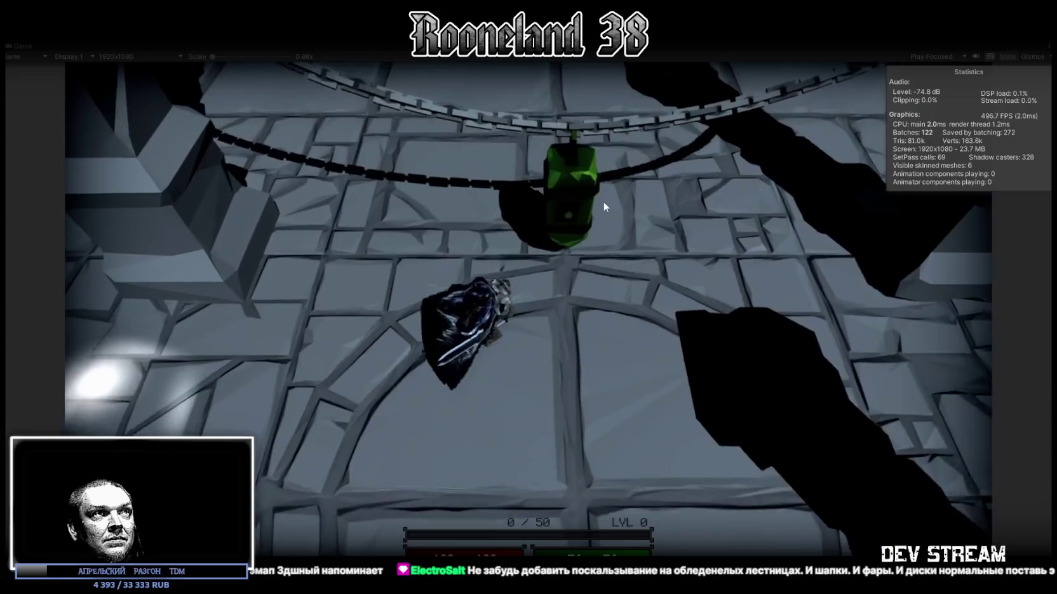
pyautogui.click(601, 245)
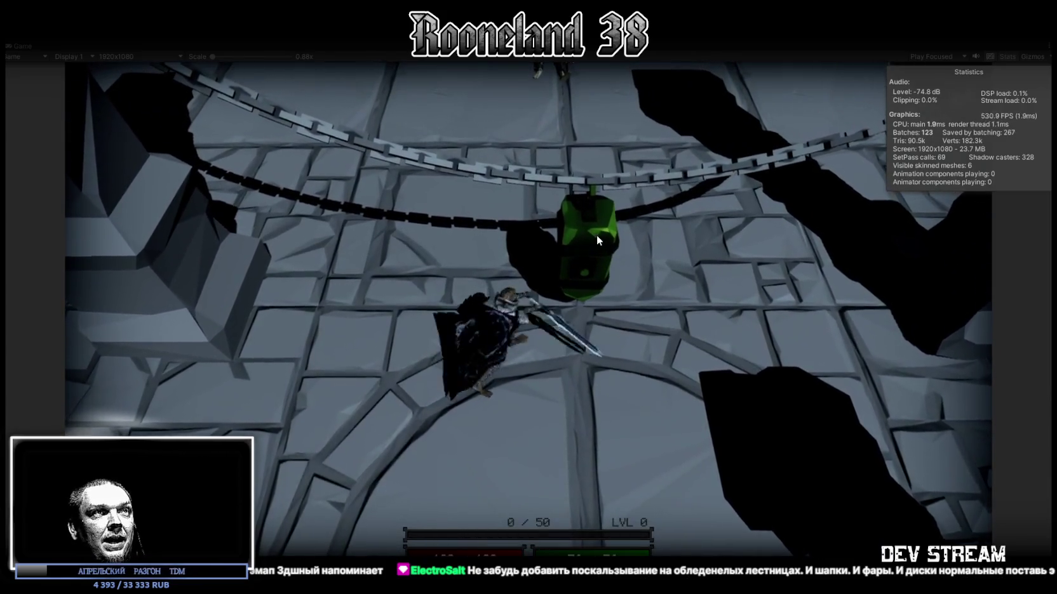
pyautogui.click(600, 210)
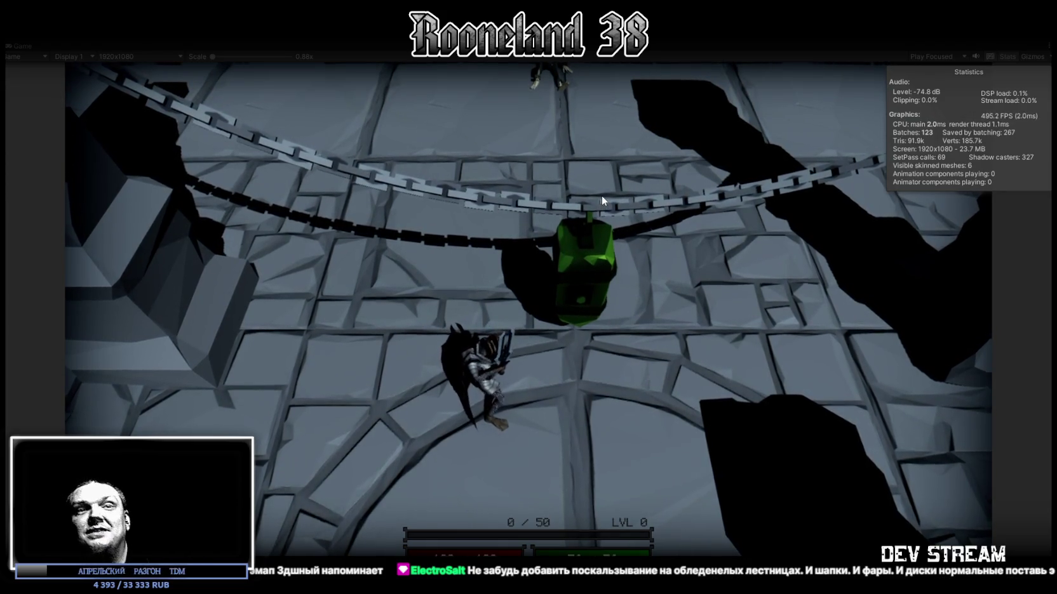
pyautogui.click(602, 195)
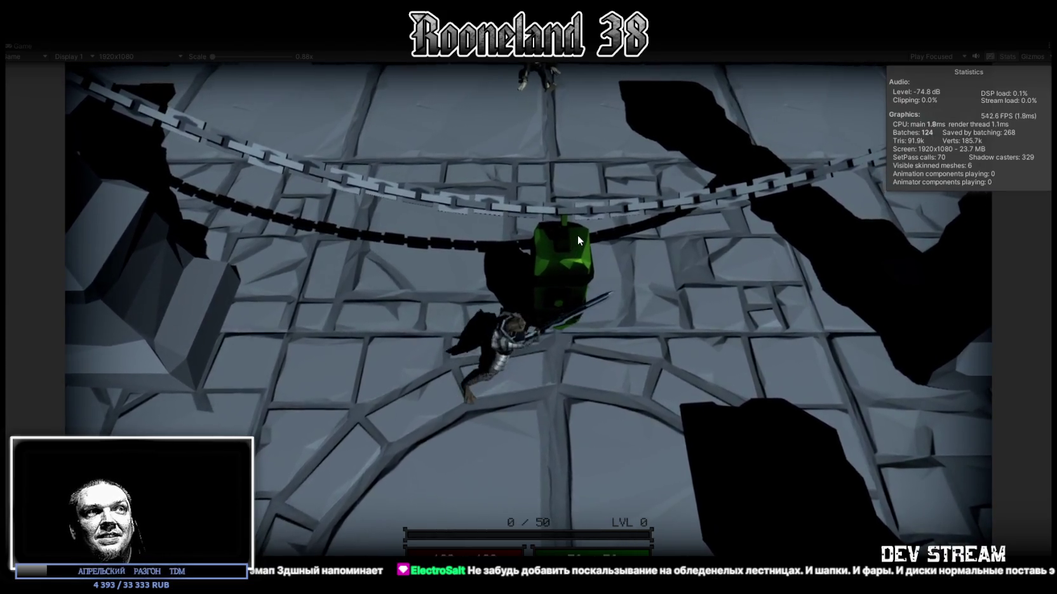
# Step: Explore past the wall to the door and across the grated walkways and curved platform
pyautogui.press('d')
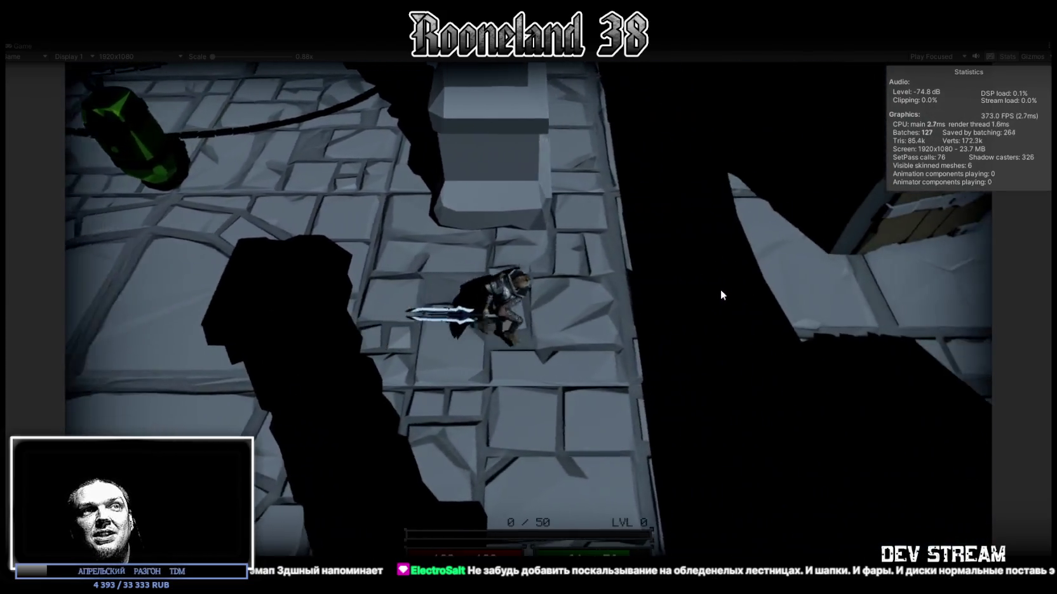
pyautogui.press('d')
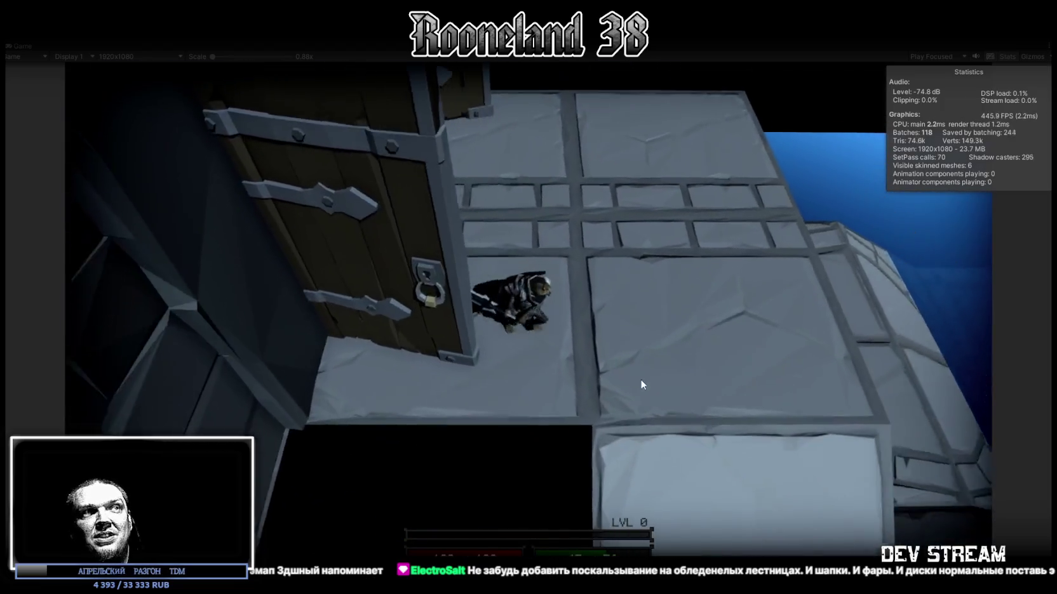
pyautogui.press('s')
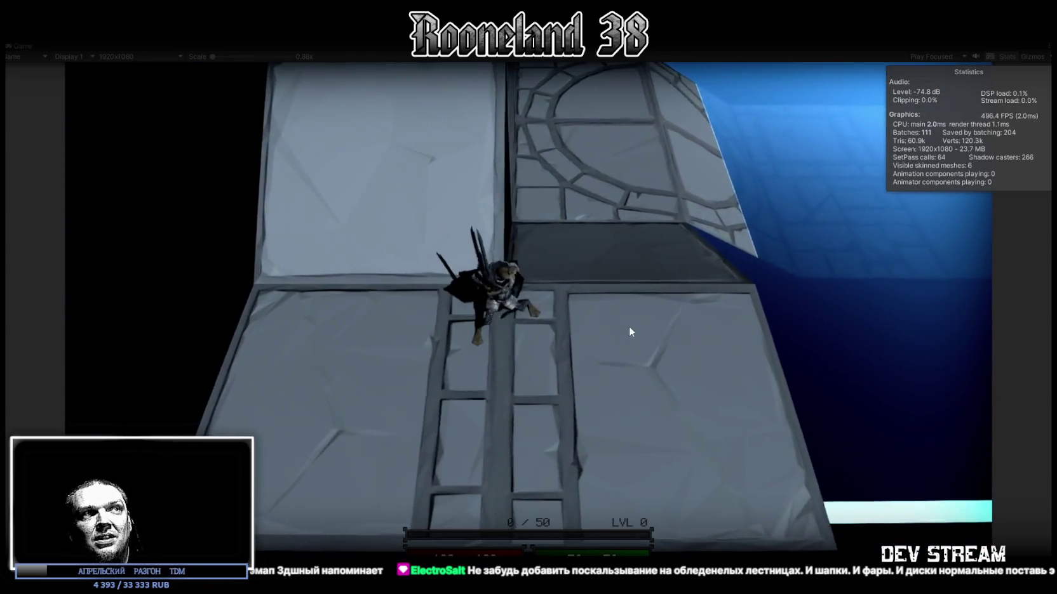
pyautogui.press('s')
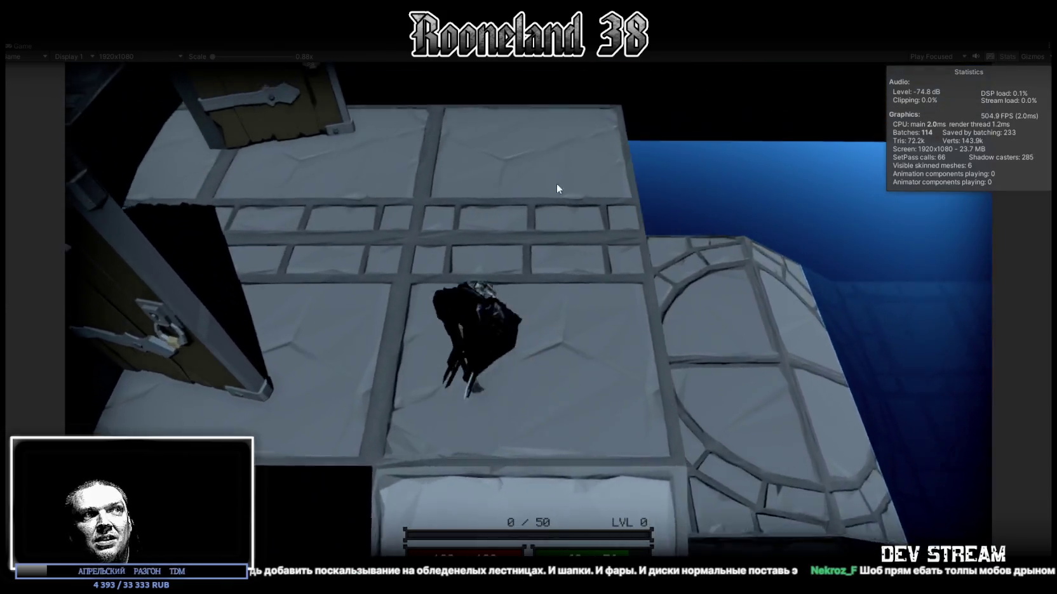
pyautogui.press('d')
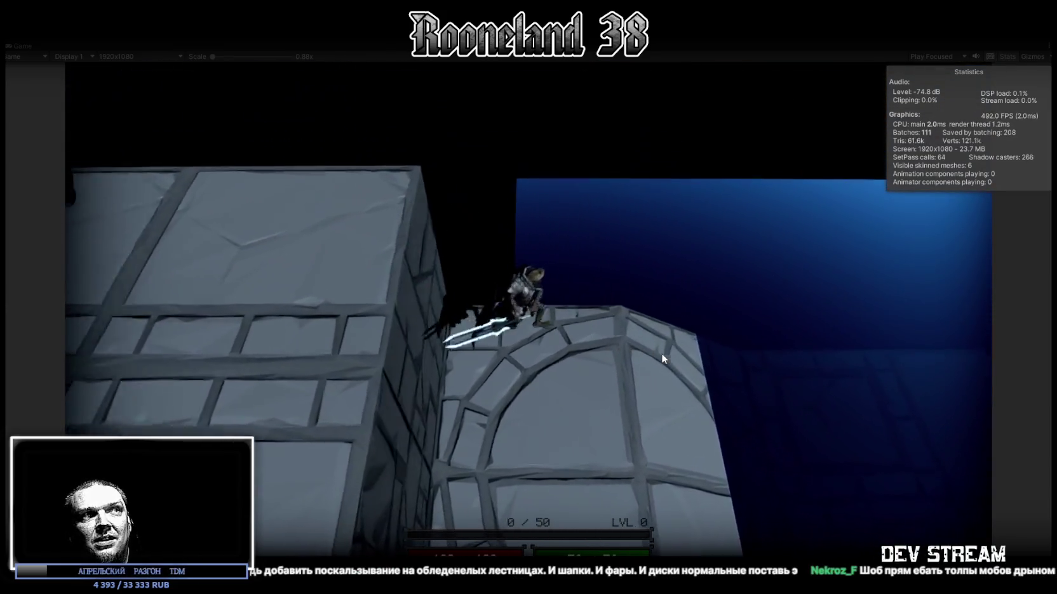
pyautogui.press('s')
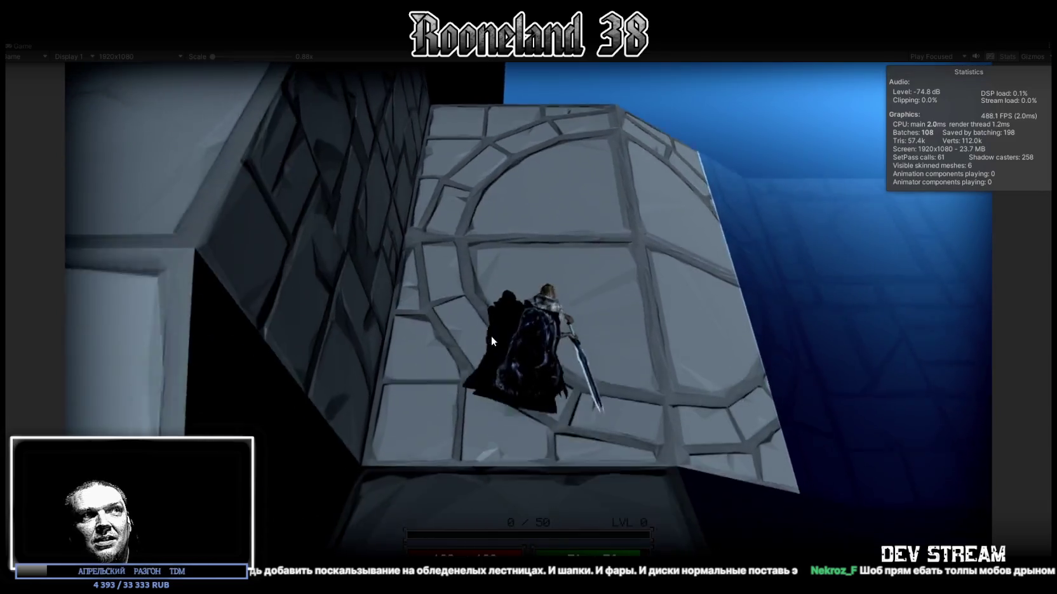
pyautogui.press('a')
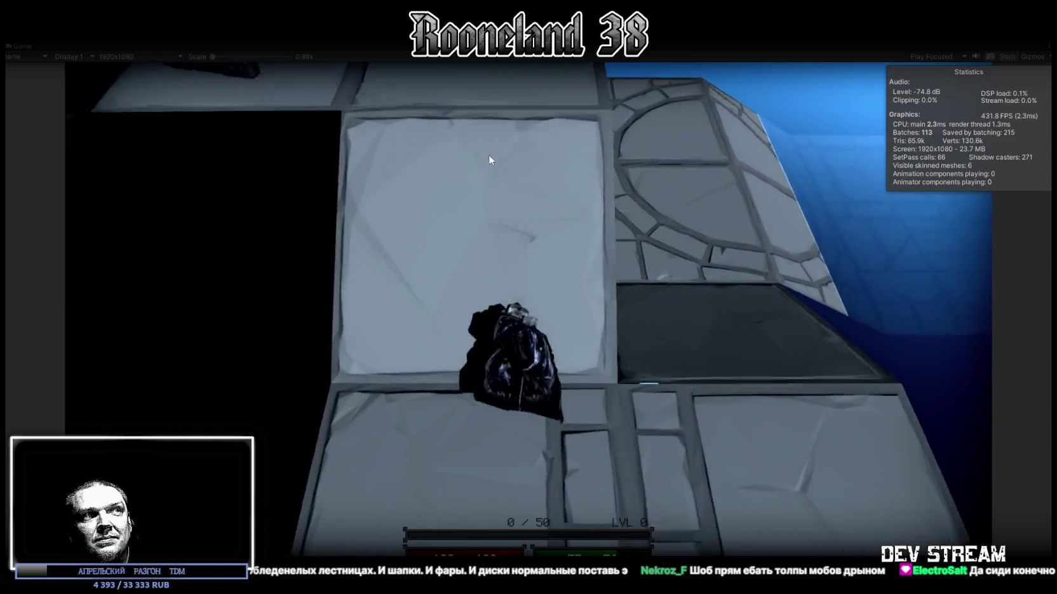
# Step: Return the character across the circular stone floor to beneath the green lantern
pyautogui.press('w')
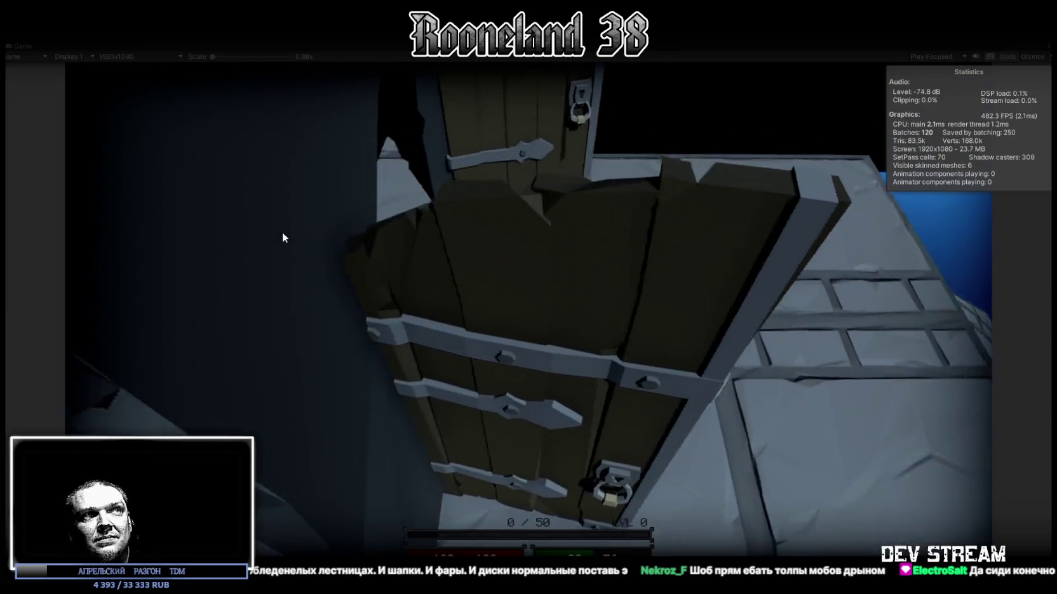
pyautogui.press('w')
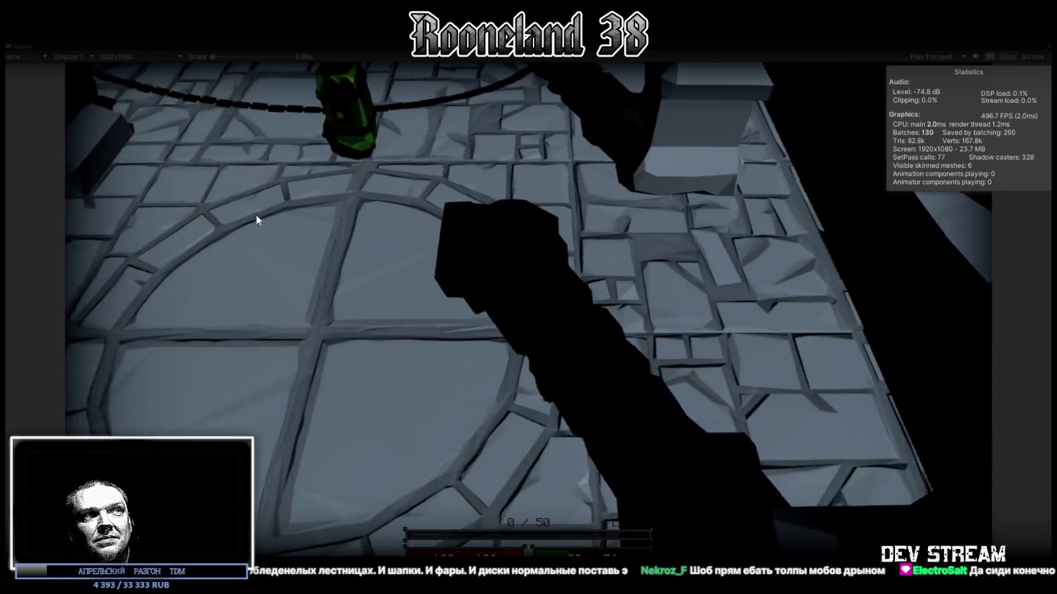
pyautogui.press('w')
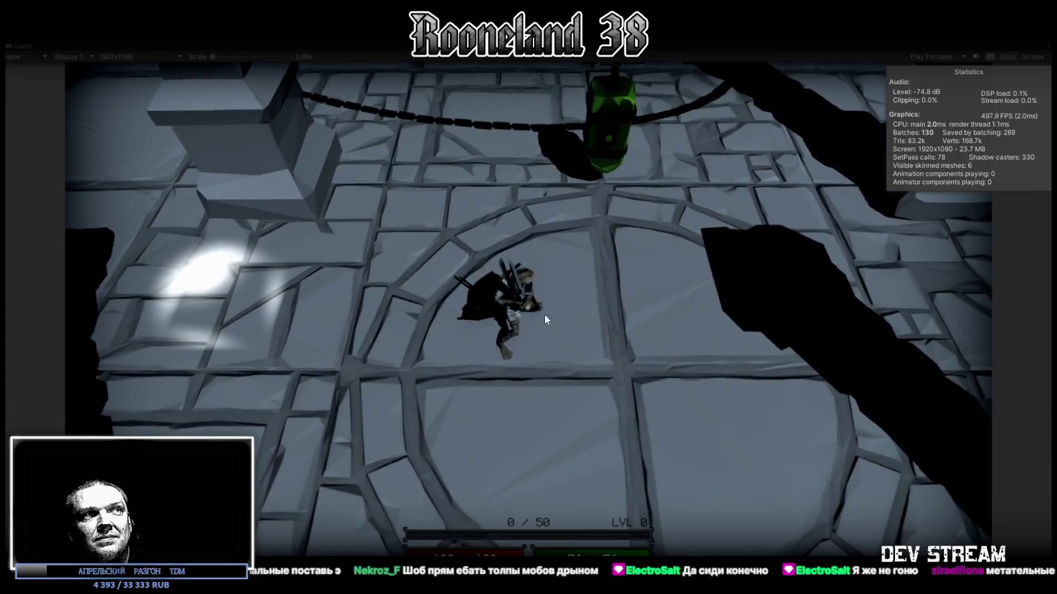
pyautogui.press('w')
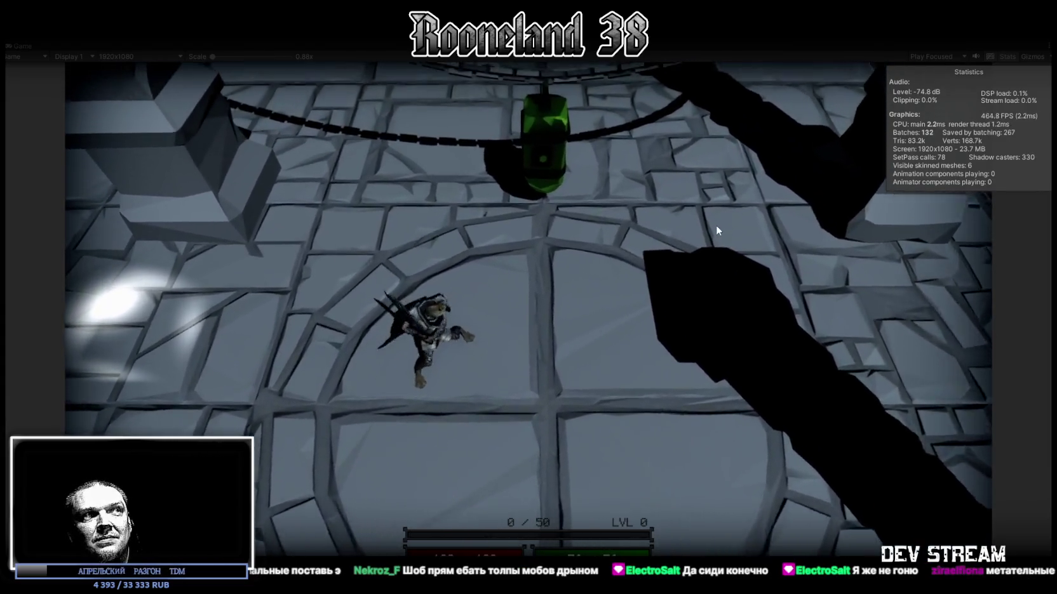
pyautogui.press('w')
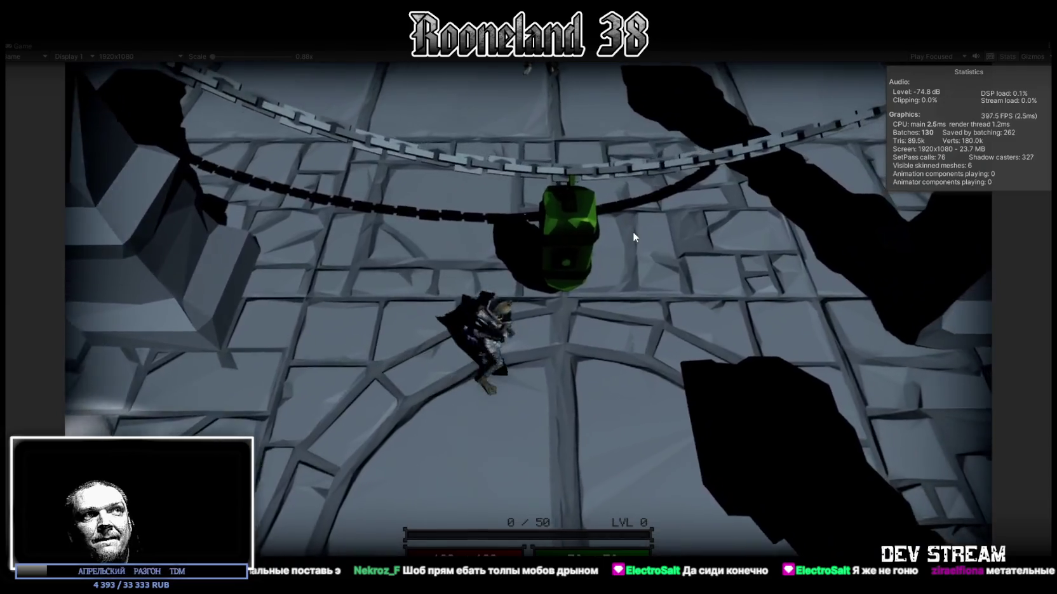
pyautogui.press('w')
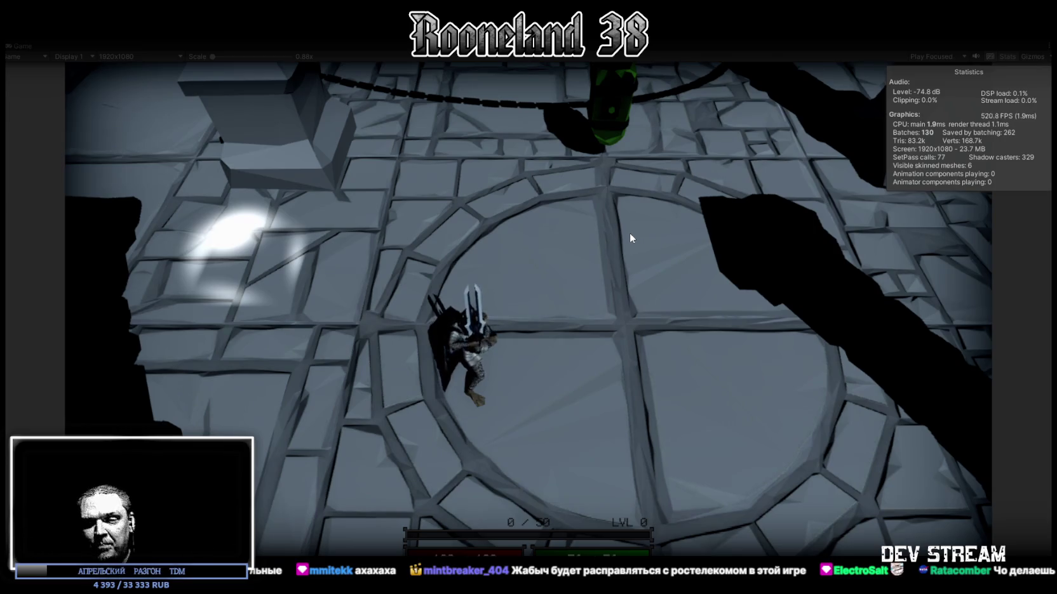
# Step: Walk the character around the arena via the glowing yellow block, then stop Play mode
pyautogui.press('w')
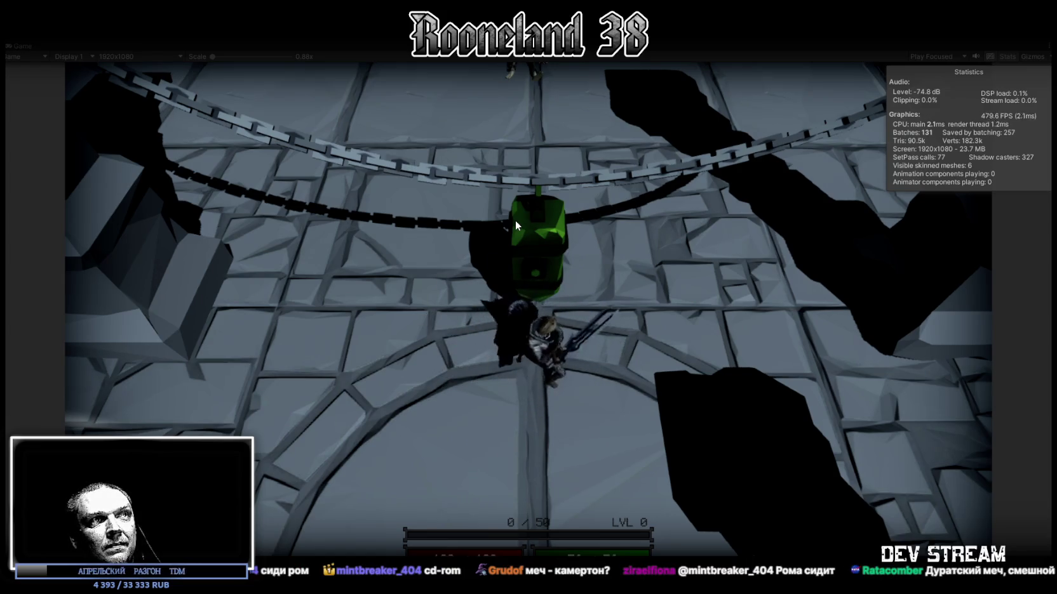
pyautogui.press('s')
pyautogui.press('s')
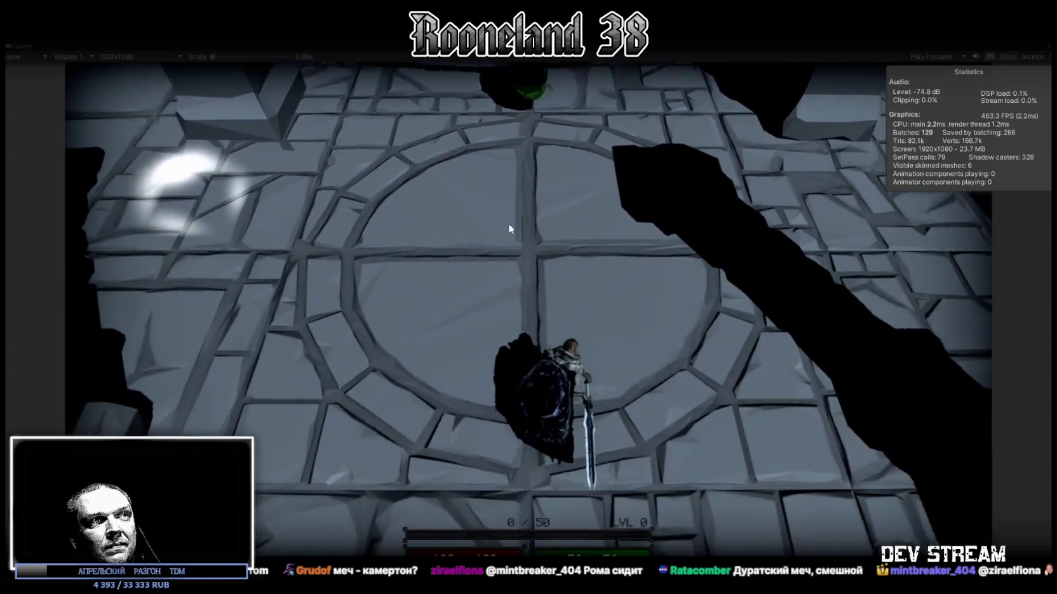
pyautogui.press('a')
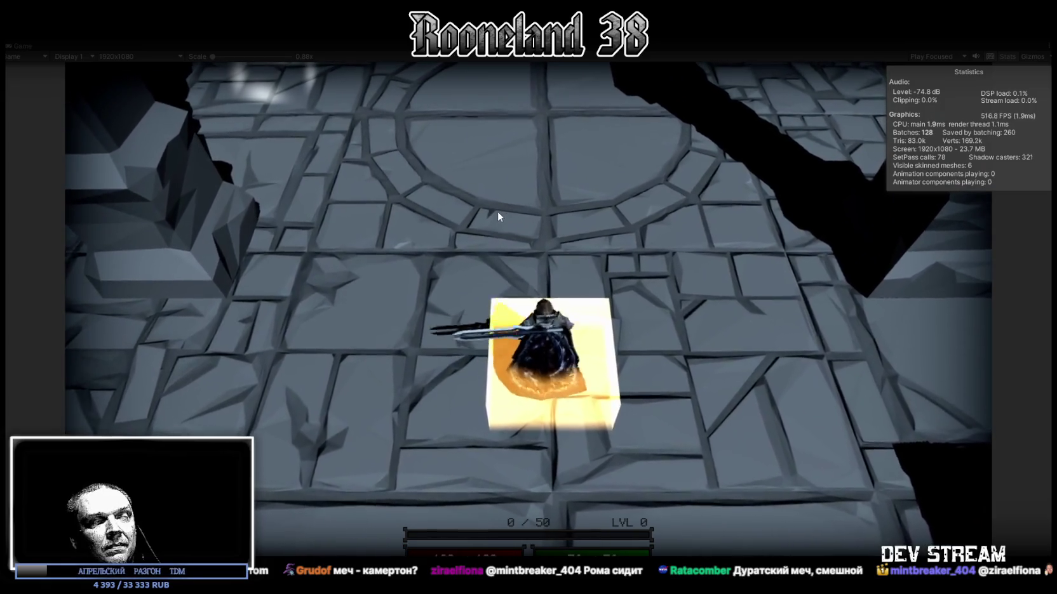
pyautogui.press('w')
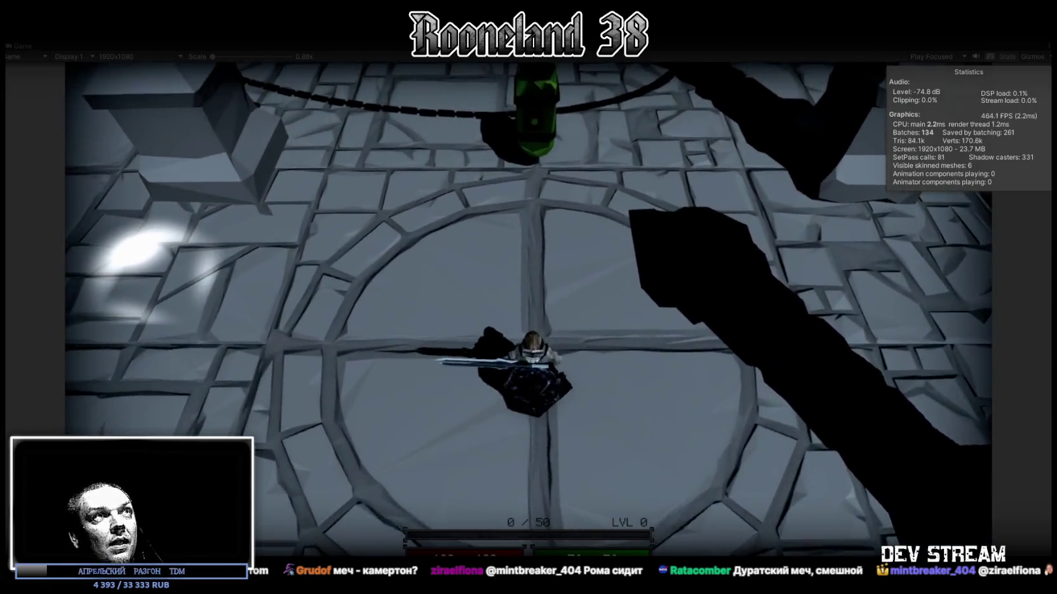
pyautogui.click(529, 31)
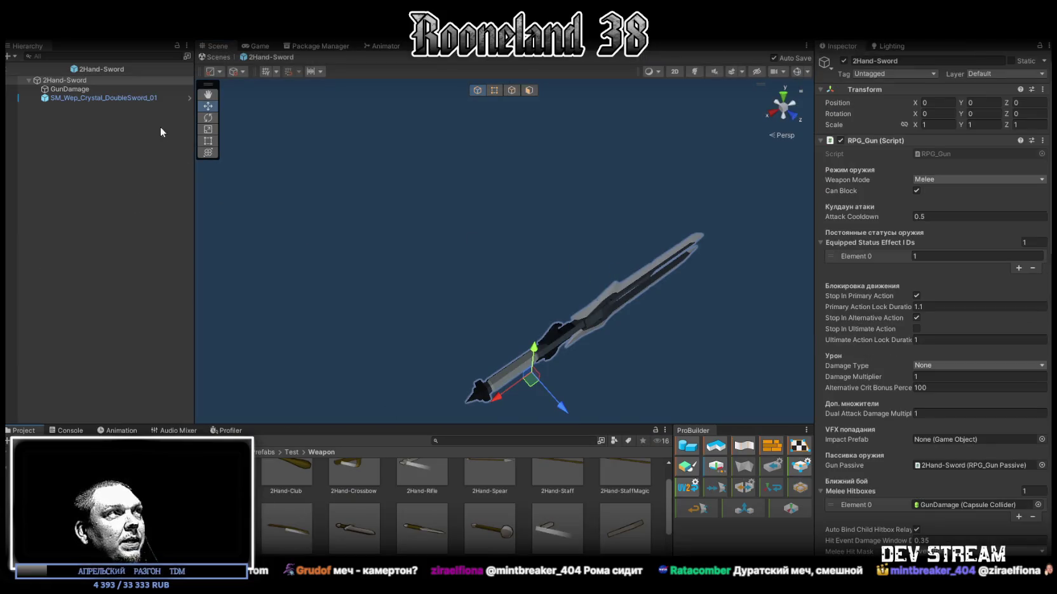
# Step: Unlink scale axes and scale SM_Wep_Crystal_DoubleSword_01 to X 1, Y 1.5, Z 1
pyautogui.click(110, 98)
pyautogui.click(942, 135)
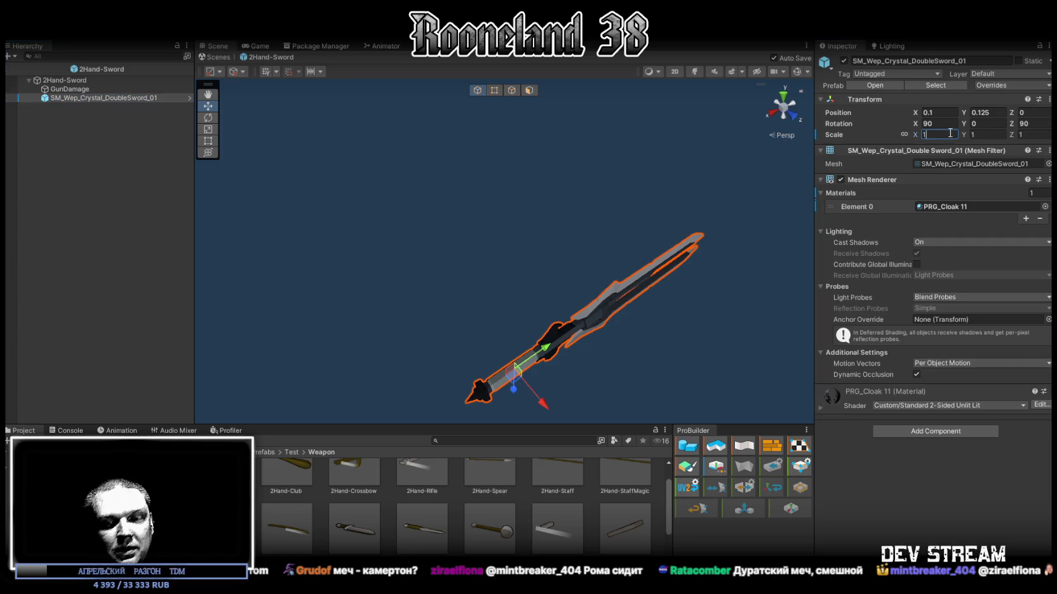
pyautogui.write('.5')
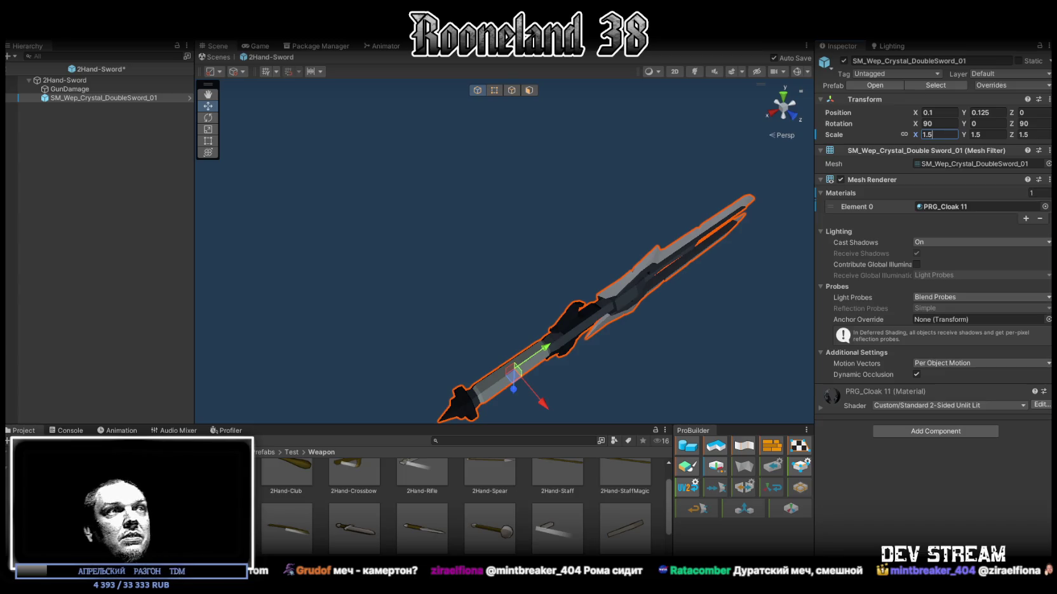
pyautogui.click(904, 134)
pyautogui.click(984, 134)
pyautogui.write('1')
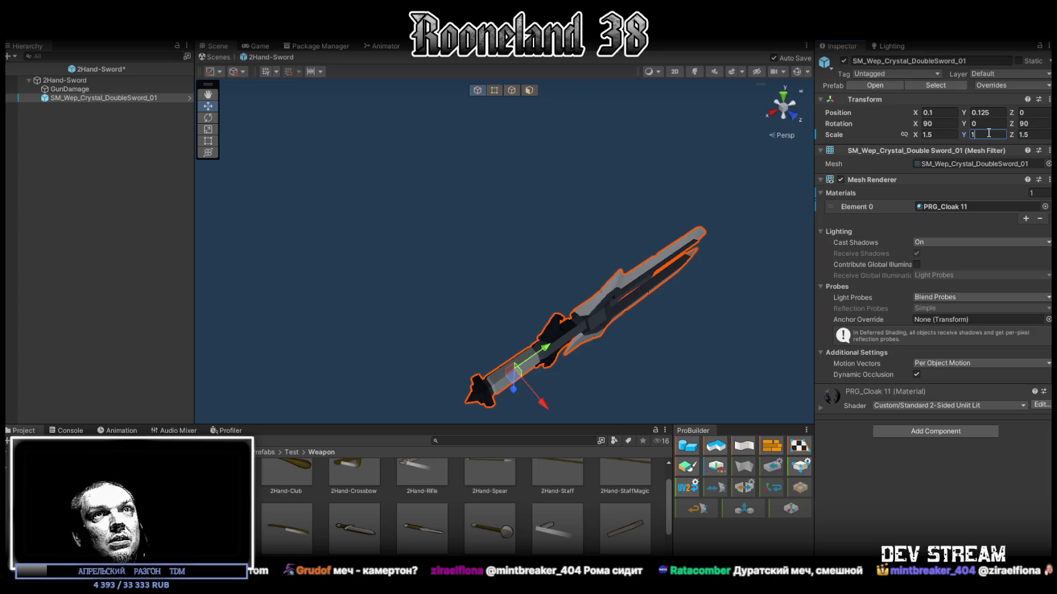
pyautogui.write('.5')
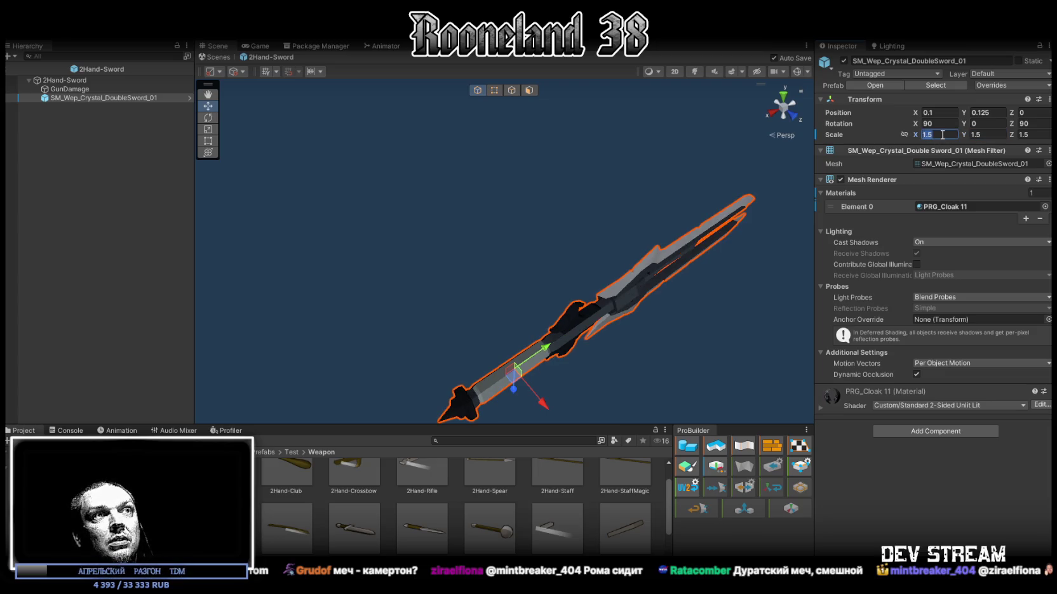
pyautogui.write('1')
pyautogui.click(1044, 135)
pyautogui.write('1')
pyautogui.moveTo(792, 178)
pyautogui.mouseDown()
pyautogui.moveTo(605, 154)
pyautogui.moveTo(500, 188)
pyautogui.mouseUp()
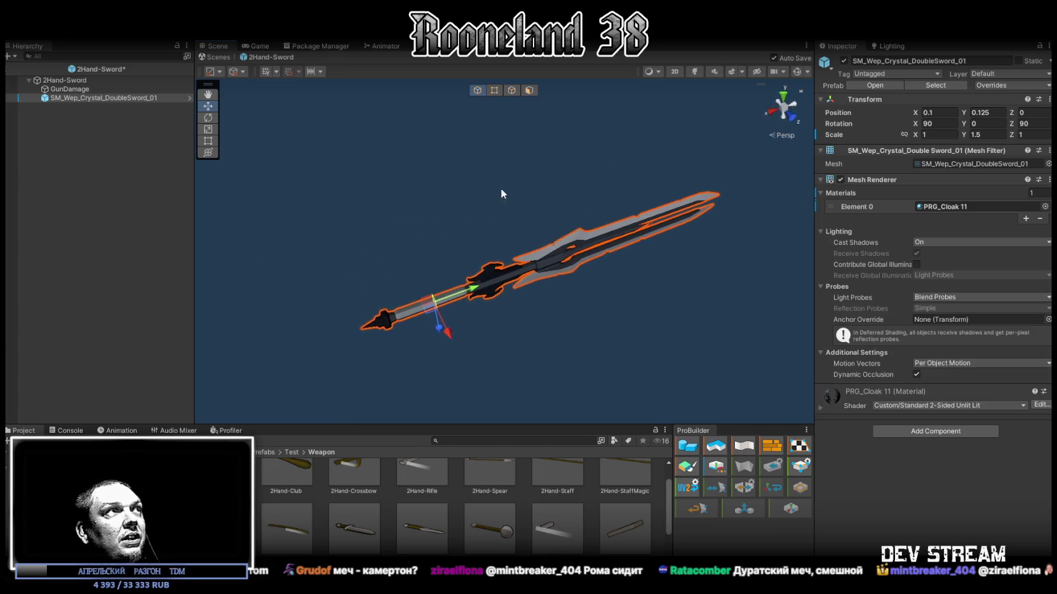
pyautogui.click(81, 90)
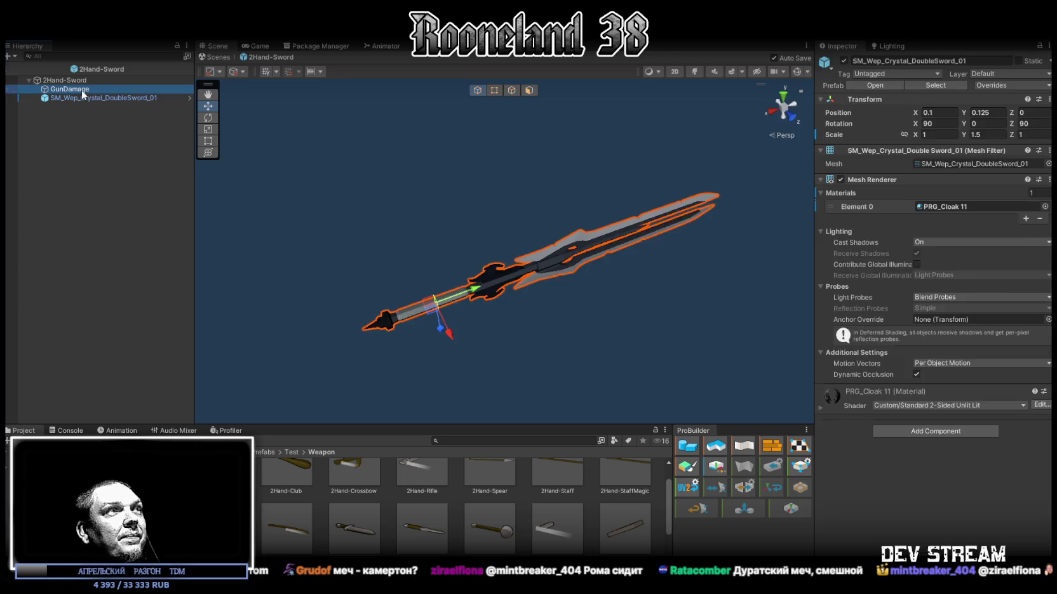
# Step: Set the GunDamage capsule collider to height 2, centre (-1.25, 0.125, 0), then exit the prefab
pyautogui.click(921, 159)
pyautogui.moveTo(645, 146); pyautogui.dragTo(553, 153)
pyautogui.write('2')
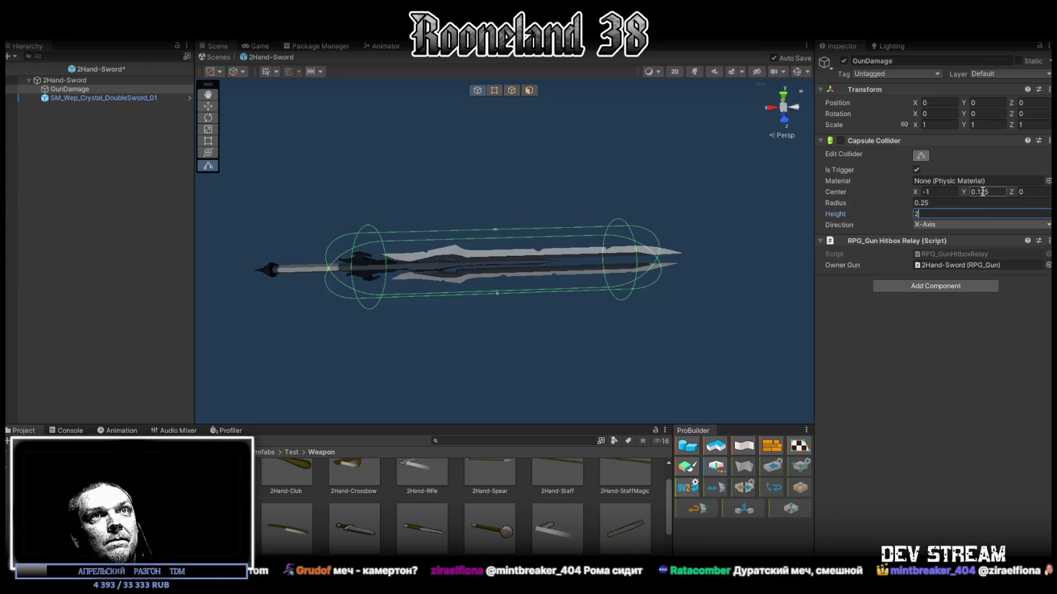
pyautogui.write('0.13')
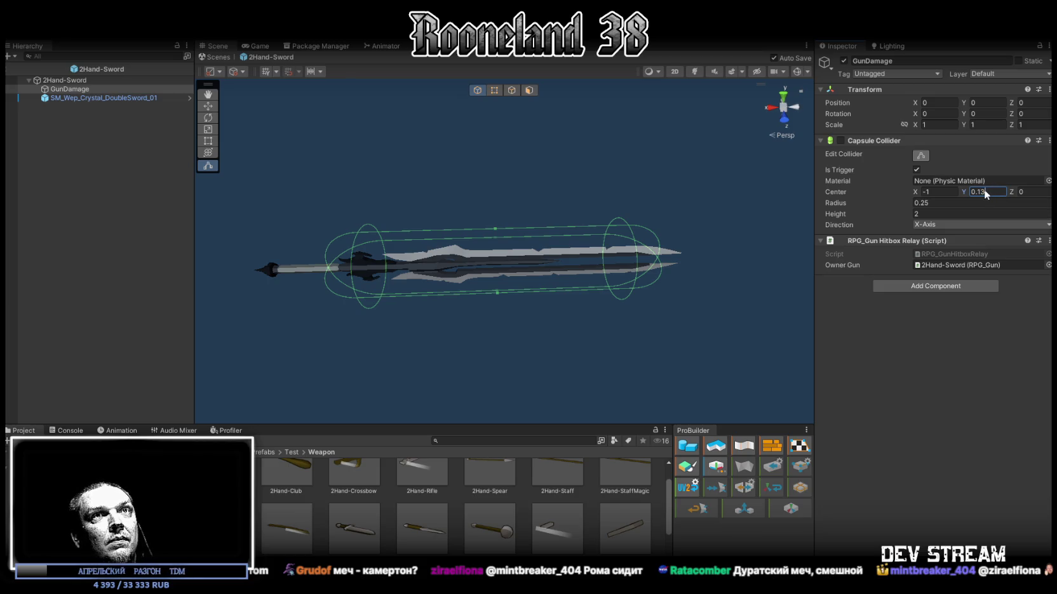
pyautogui.click(931, 191)
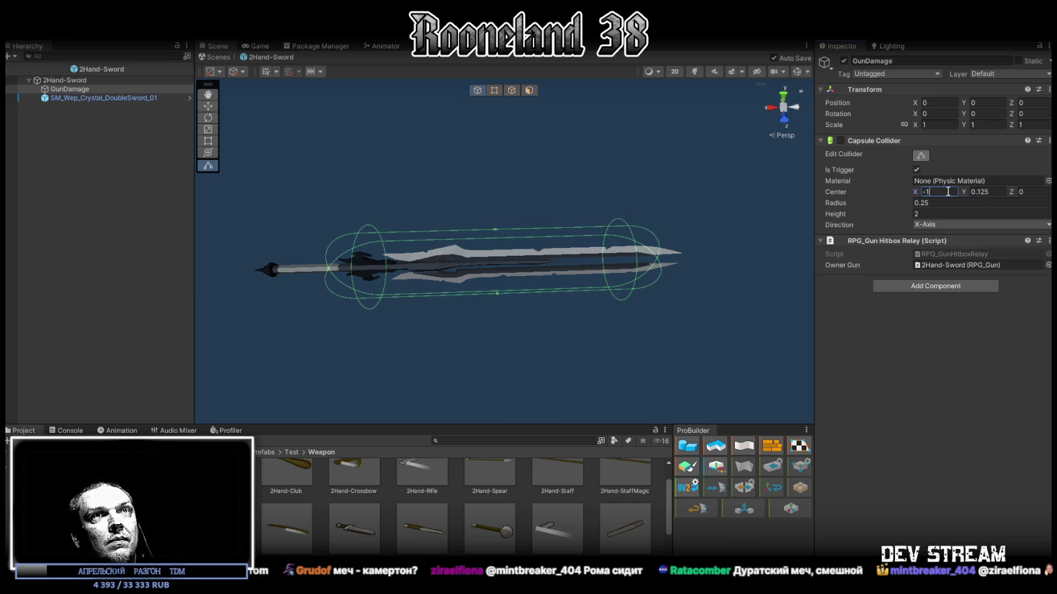
pyautogui.write('.2')
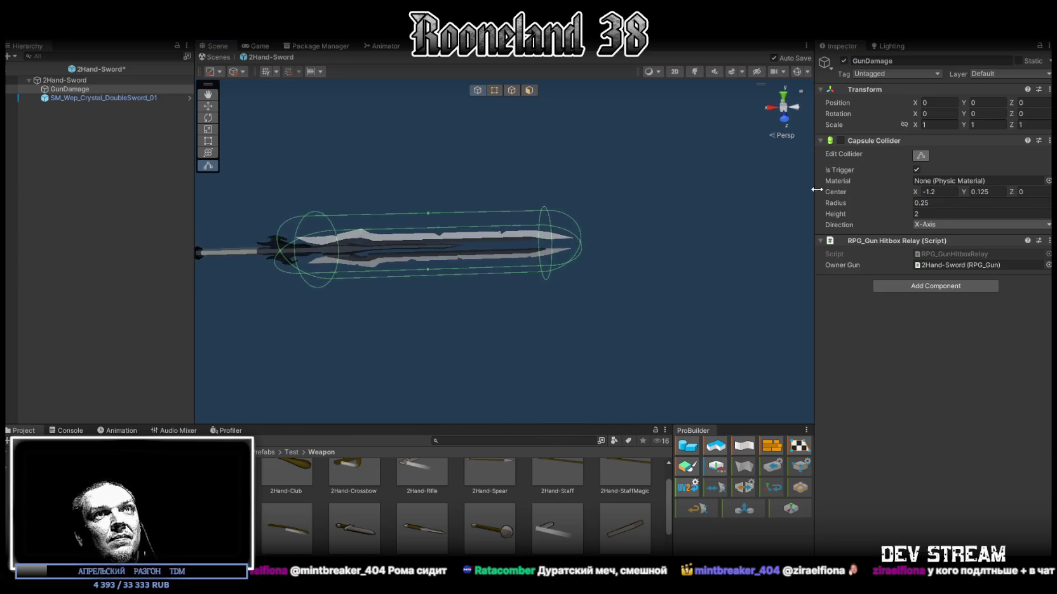
pyautogui.write('5')
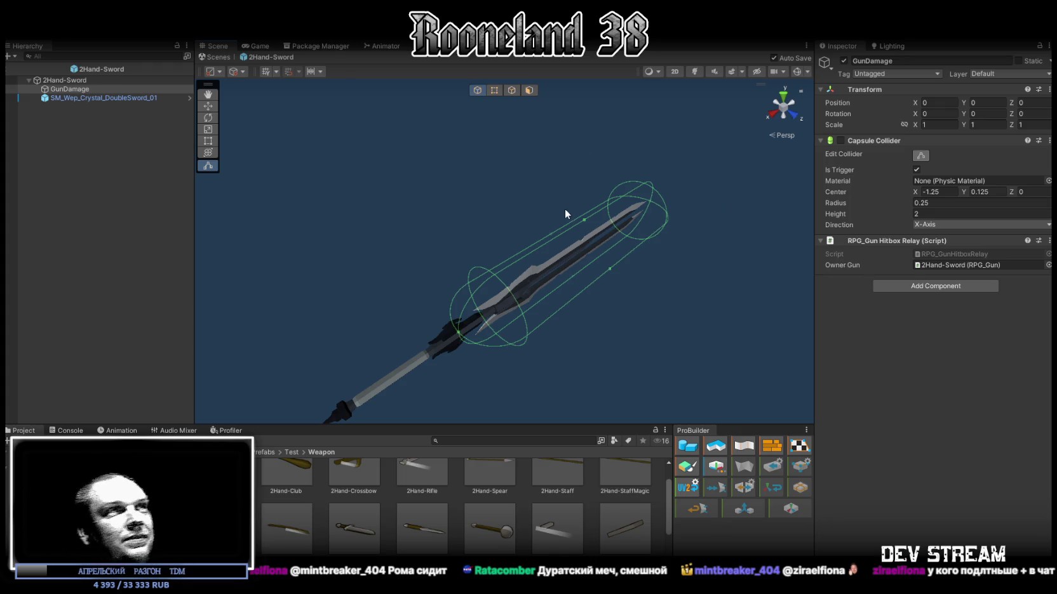
pyautogui.moveTo(565, 208)
pyautogui.mouseDown()
pyautogui.moveTo(529, 228)
pyautogui.moveTo(684, 242)
pyautogui.moveTo(498, 186)
pyautogui.moveTo(605, 194)
pyautogui.moveTo(559, 84)
pyautogui.mouseUp()
pyautogui.click(219, 56)
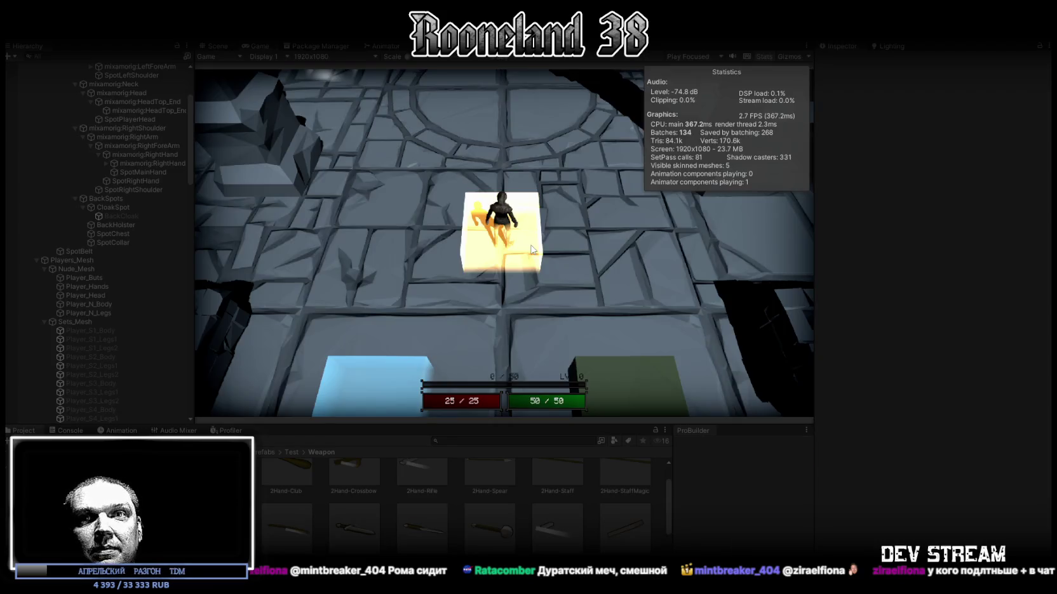
# Step: Run the character off the lit tile, draw the two-handed sword and swing it four times
pyautogui.press('w')
pyautogui.press('a')
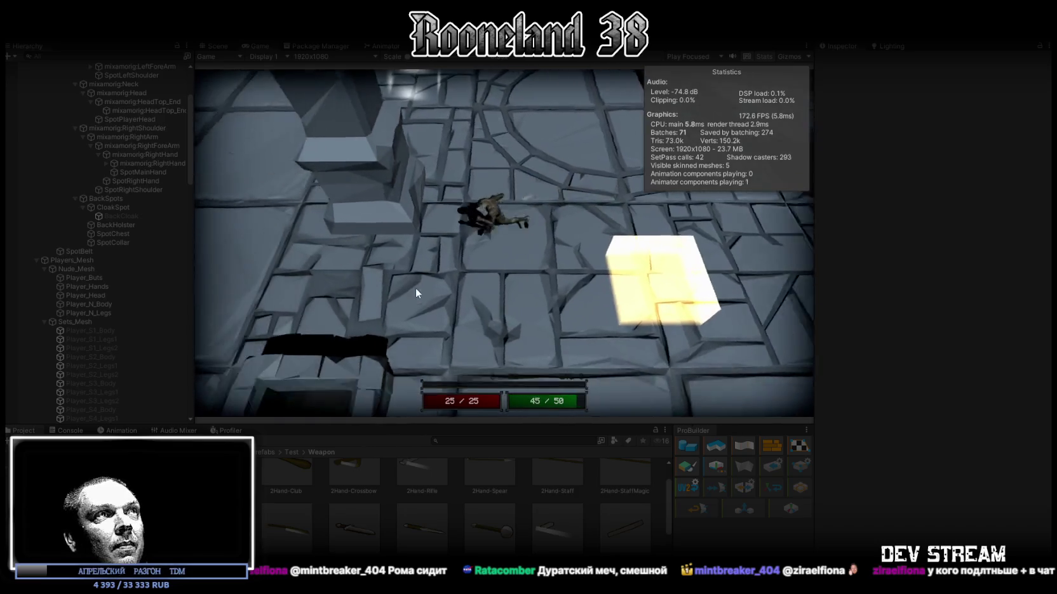
pyautogui.hotkey('shift', 'w')
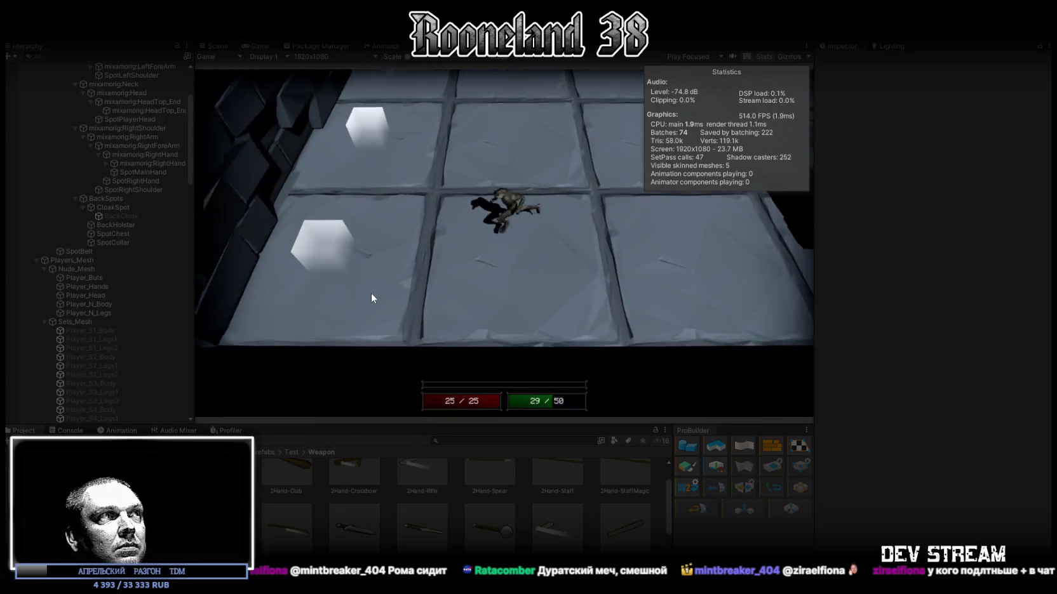
pyautogui.press('w')
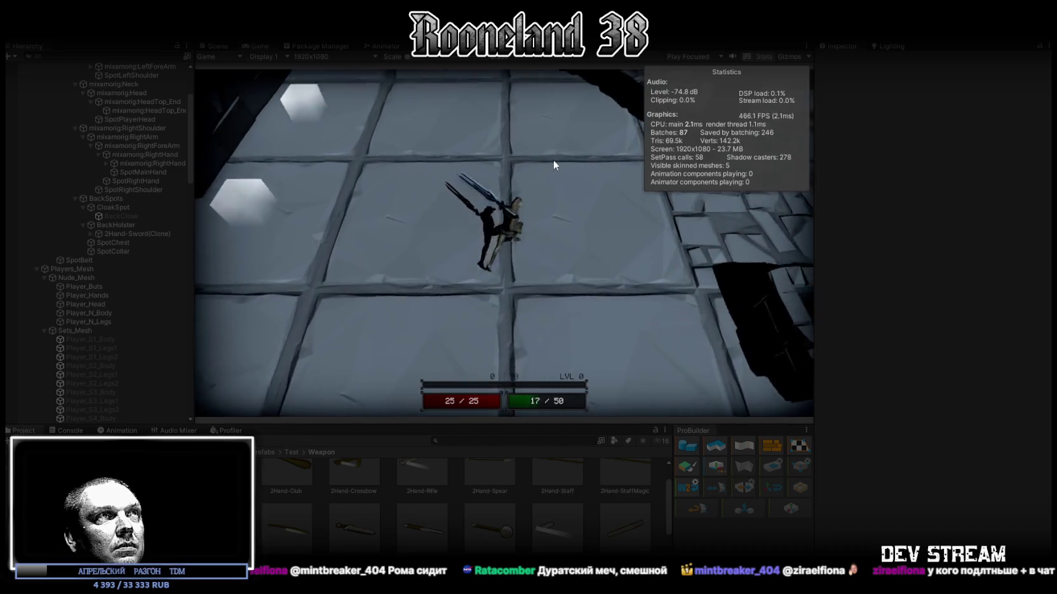
pyautogui.click(541, 158)
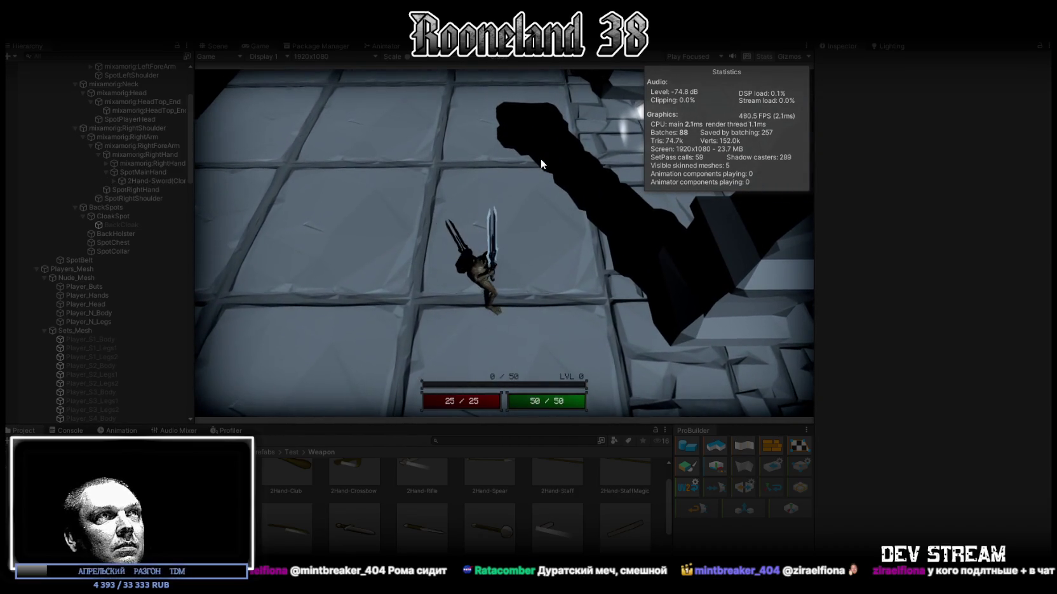
pyautogui.press('w')
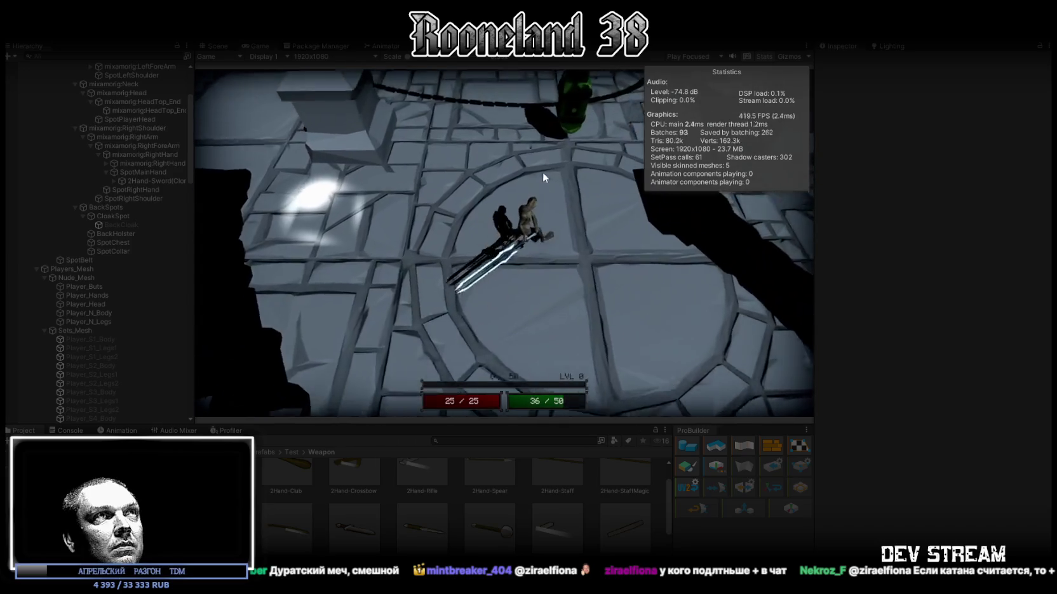
pyautogui.press('w')
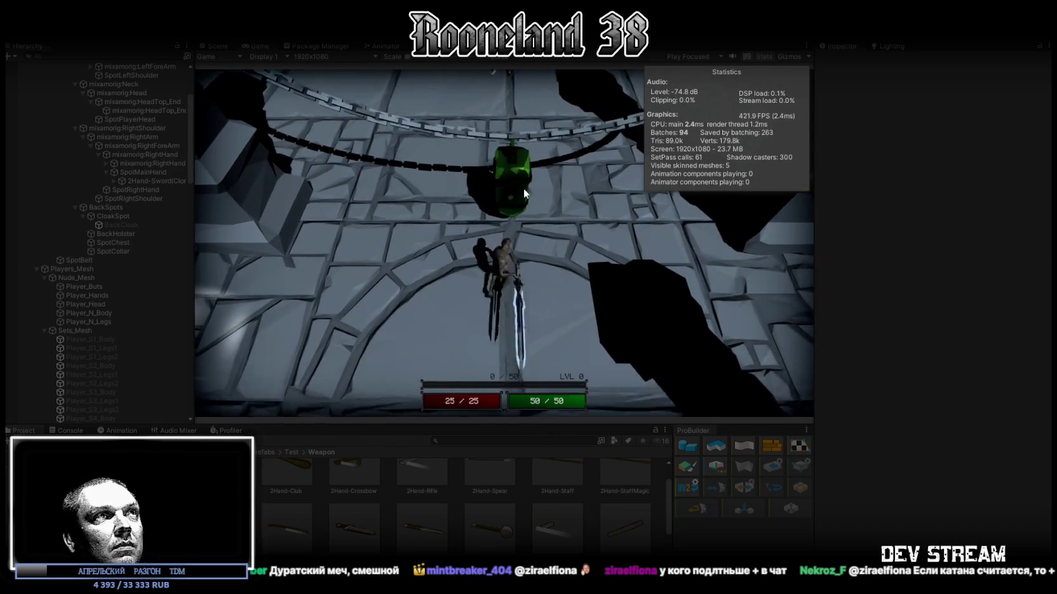
pyautogui.click(553, 207)
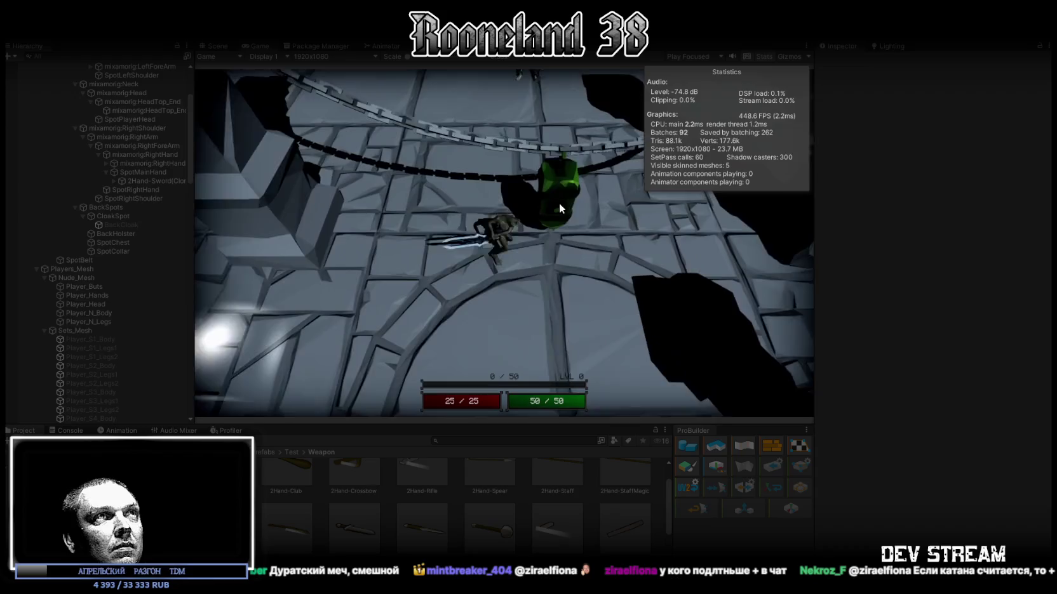
pyautogui.click(518, 194)
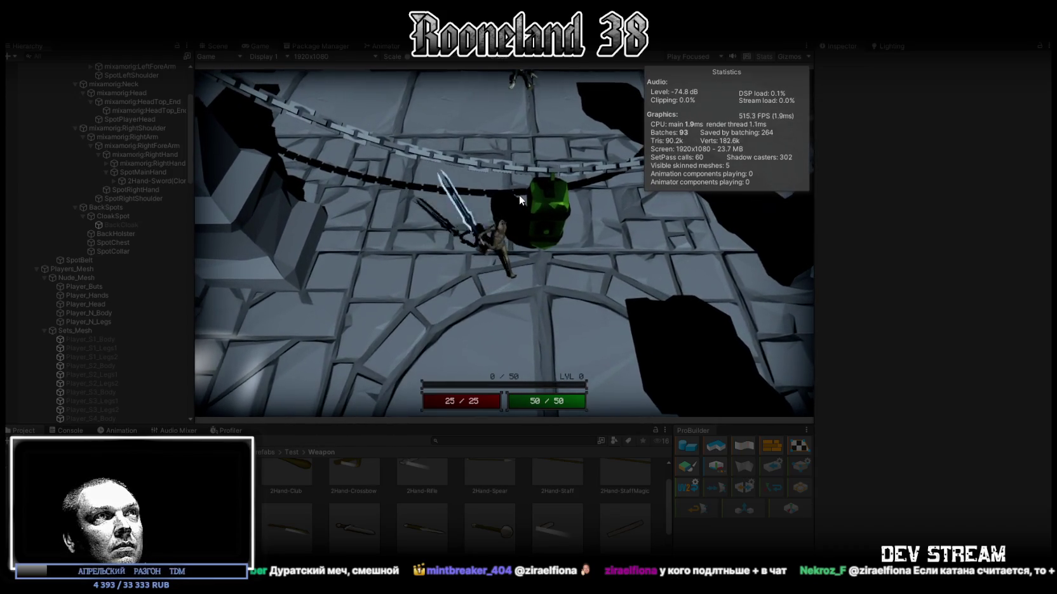
pyautogui.click(527, 209)
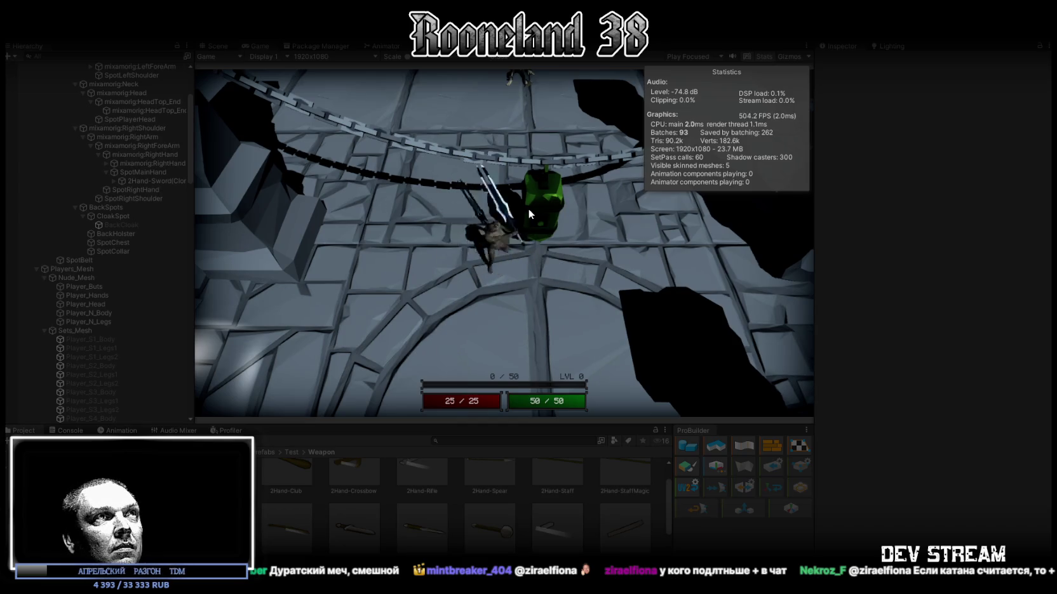
# Step: Roam left and right across the circular floor toward the chained pillar
pyautogui.press('s')
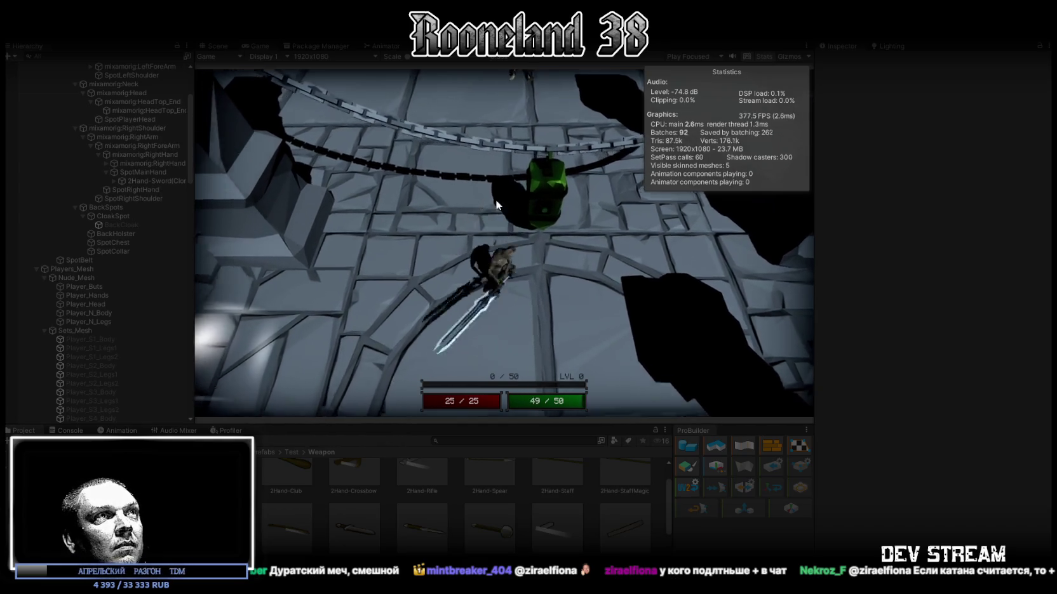
pyautogui.press('w')
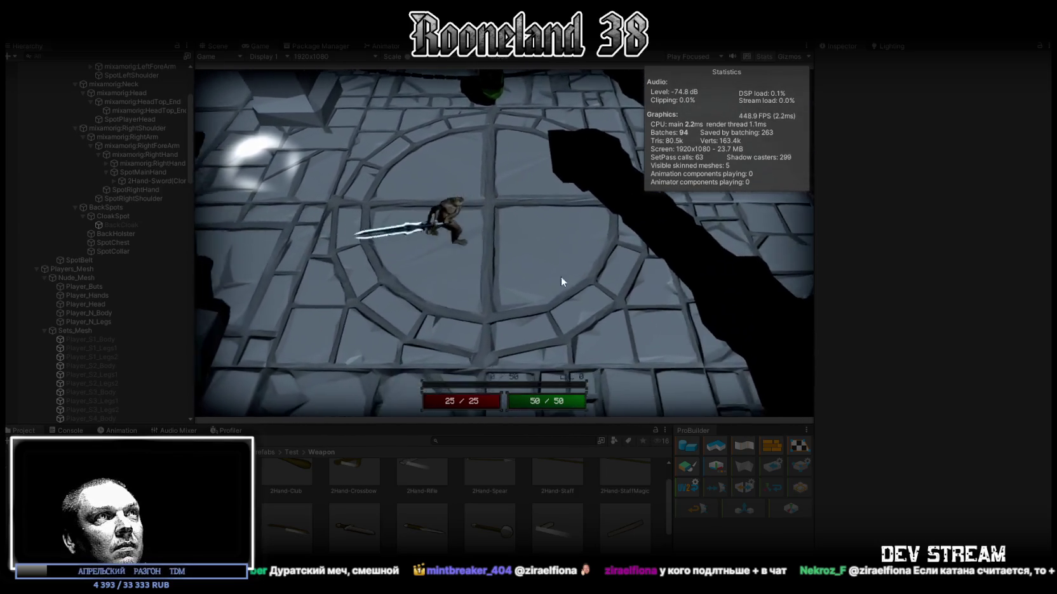
pyautogui.press('a')
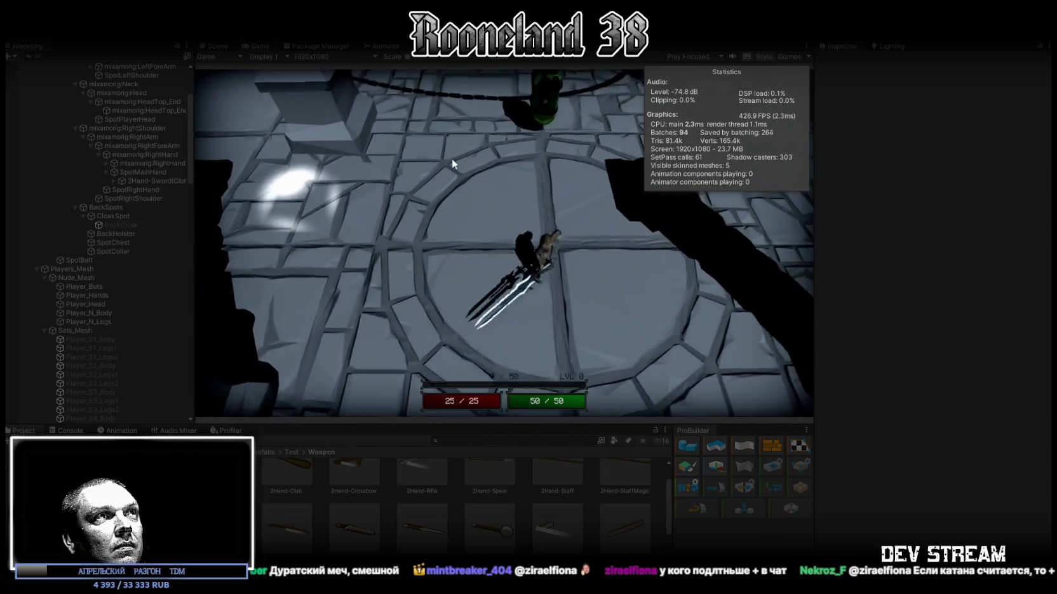
pyautogui.press('w')
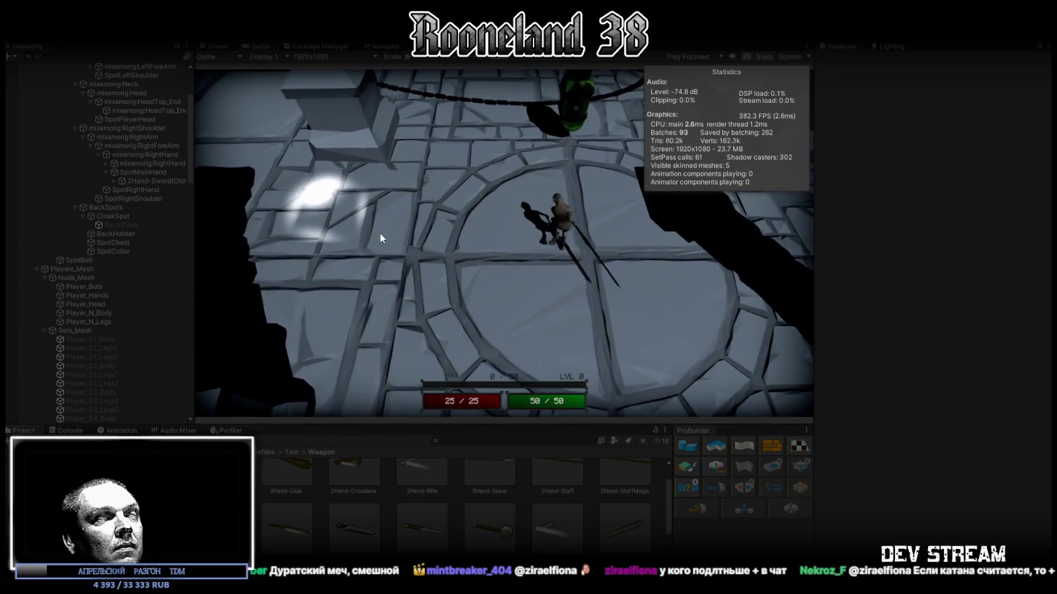
pyautogui.press('d')
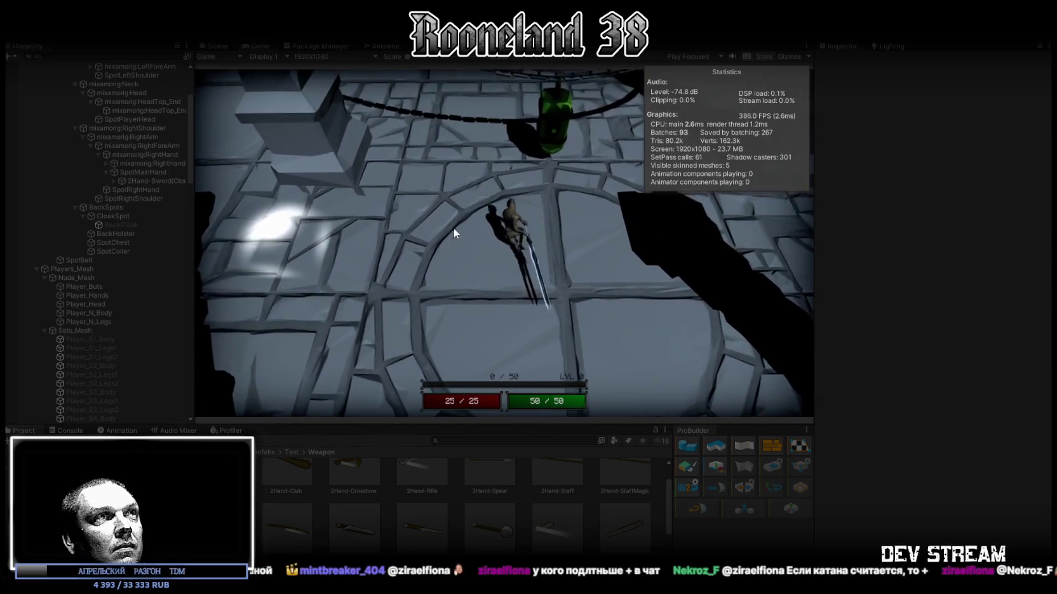
pyautogui.press('a')
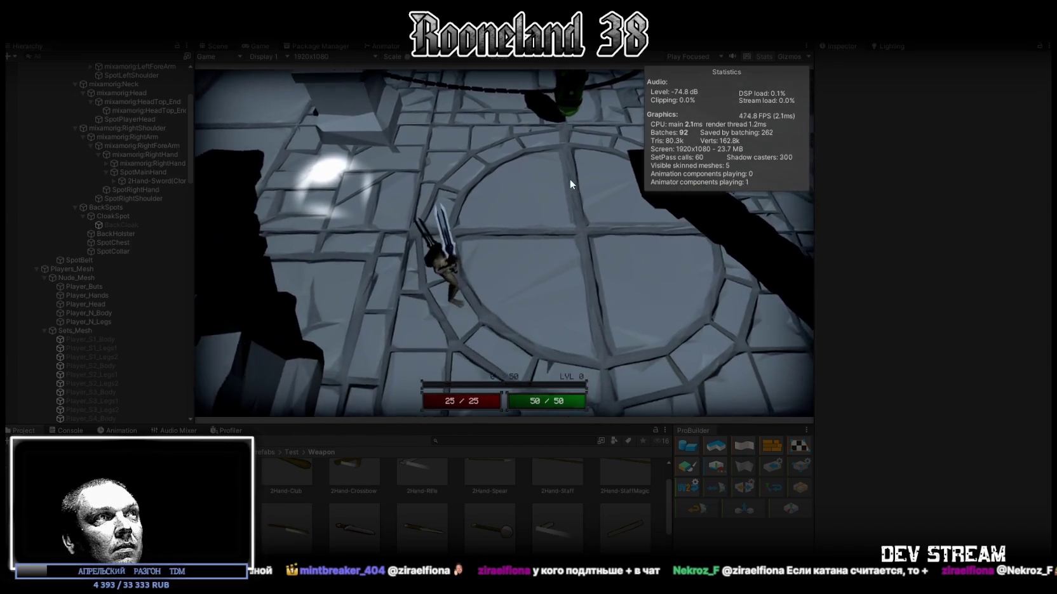